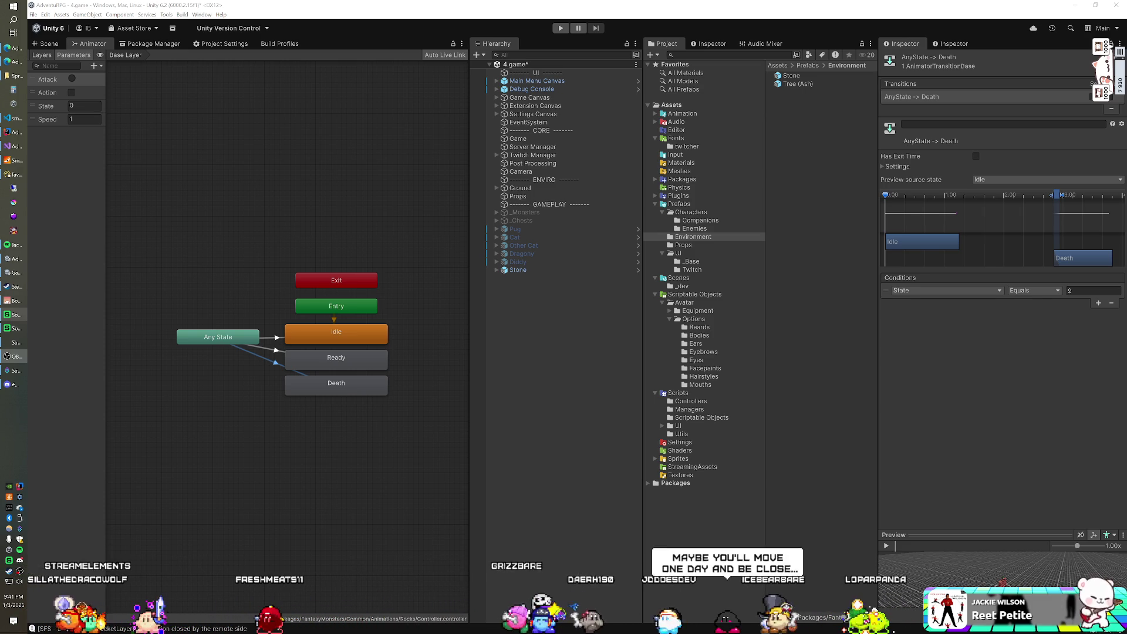
Show the Visual Scripting 1.9.8 package details from the Package Manager's Unity Registry list.
key("f")
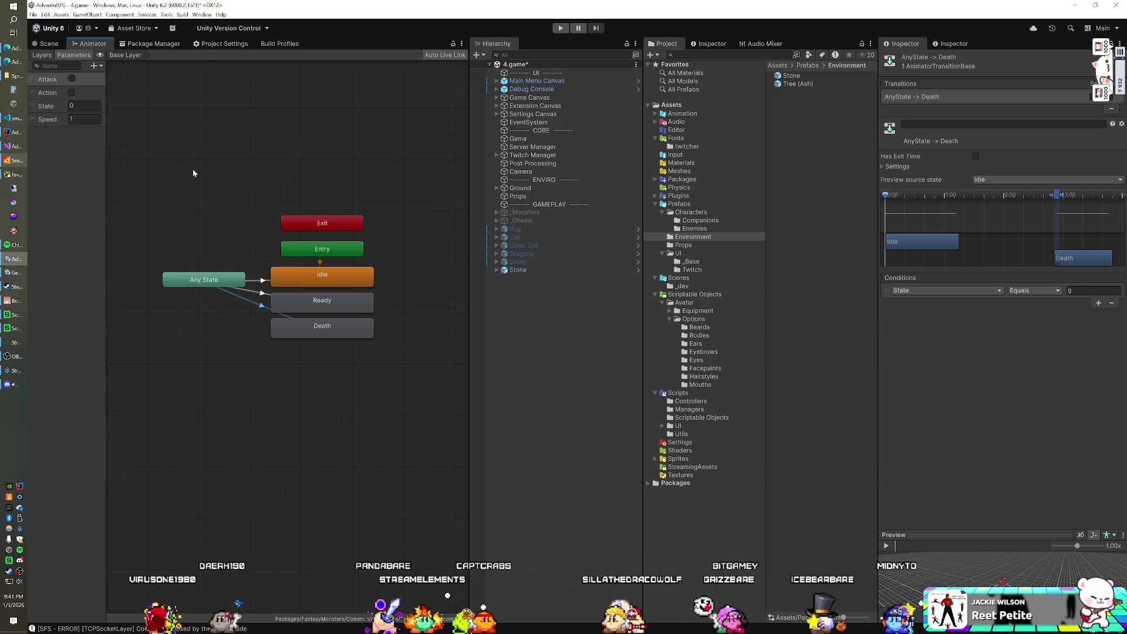
left_click(154, 44)
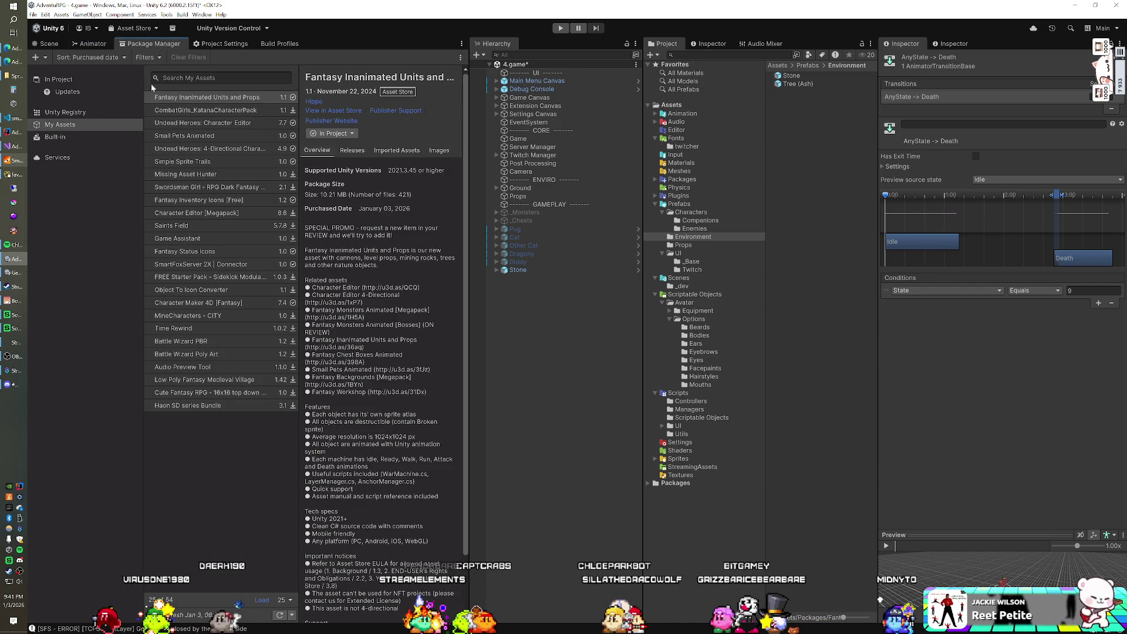
left_click(87, 112)
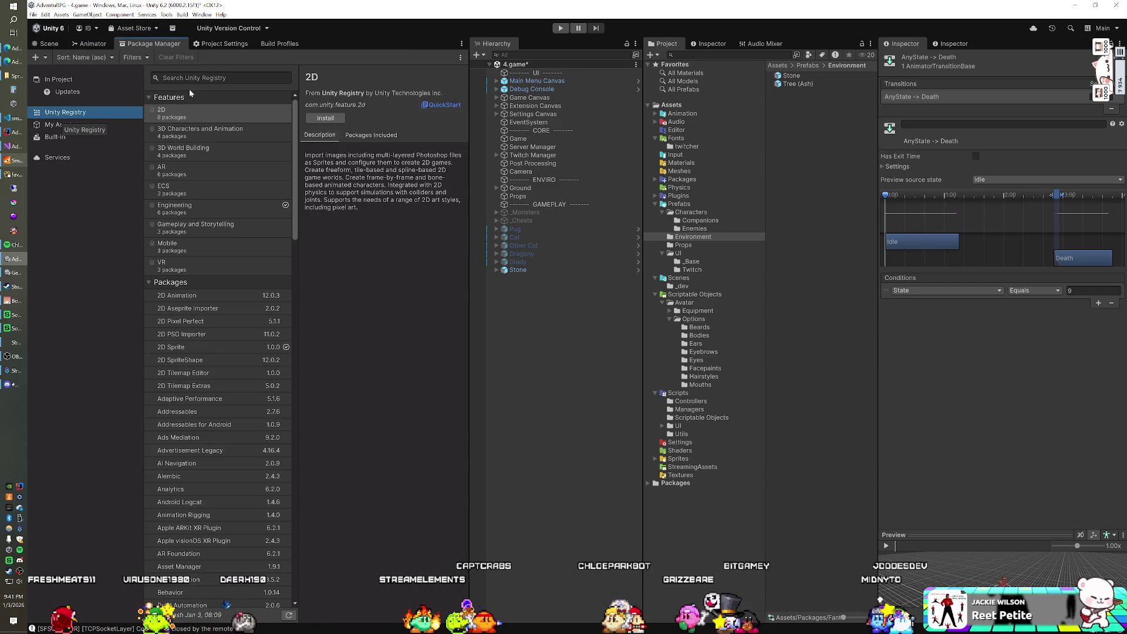
scroll(215, 238, "down", 20)
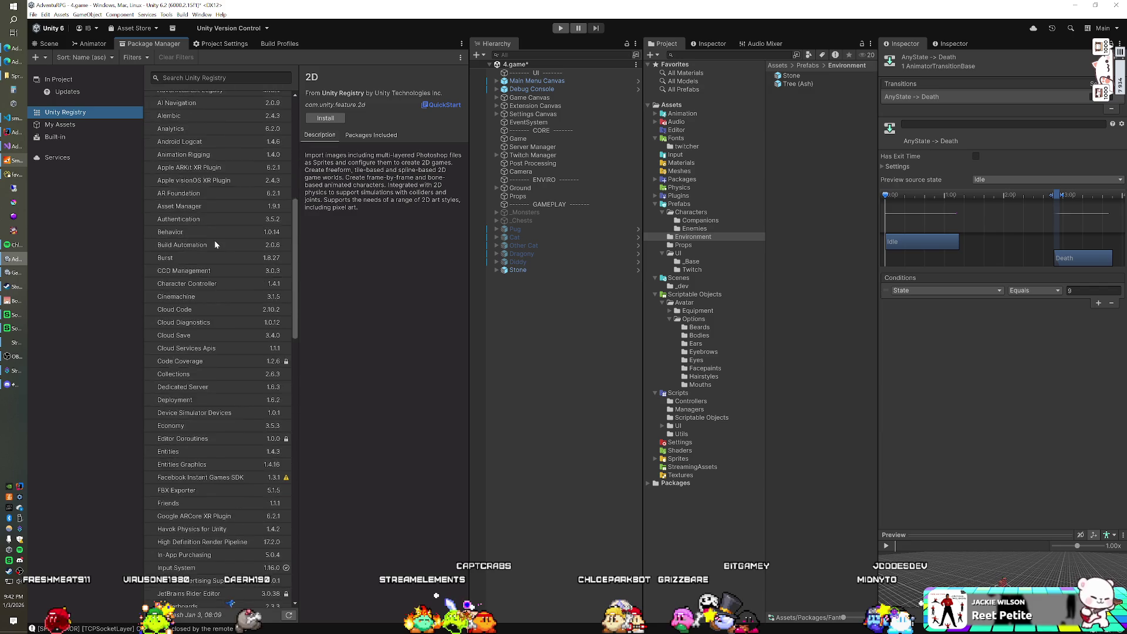
scroll(209, 230, "down", 12)
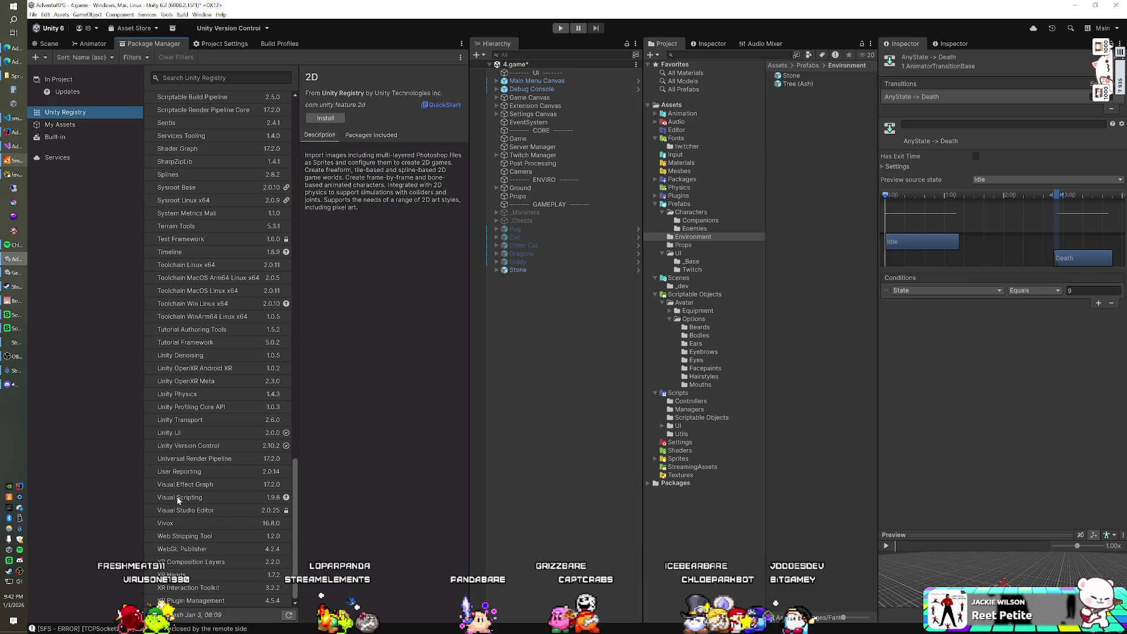
left_click(235, 497)
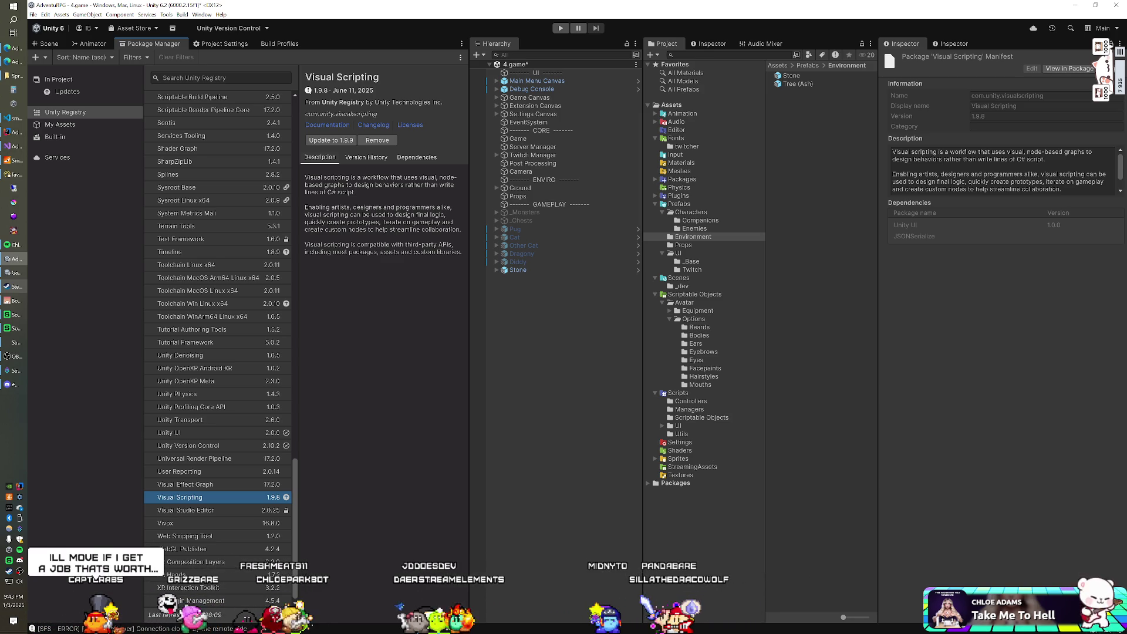
Leave the package listing and switch to Visual Studio with MMODeposit.cs open.
left_click(388, 30)
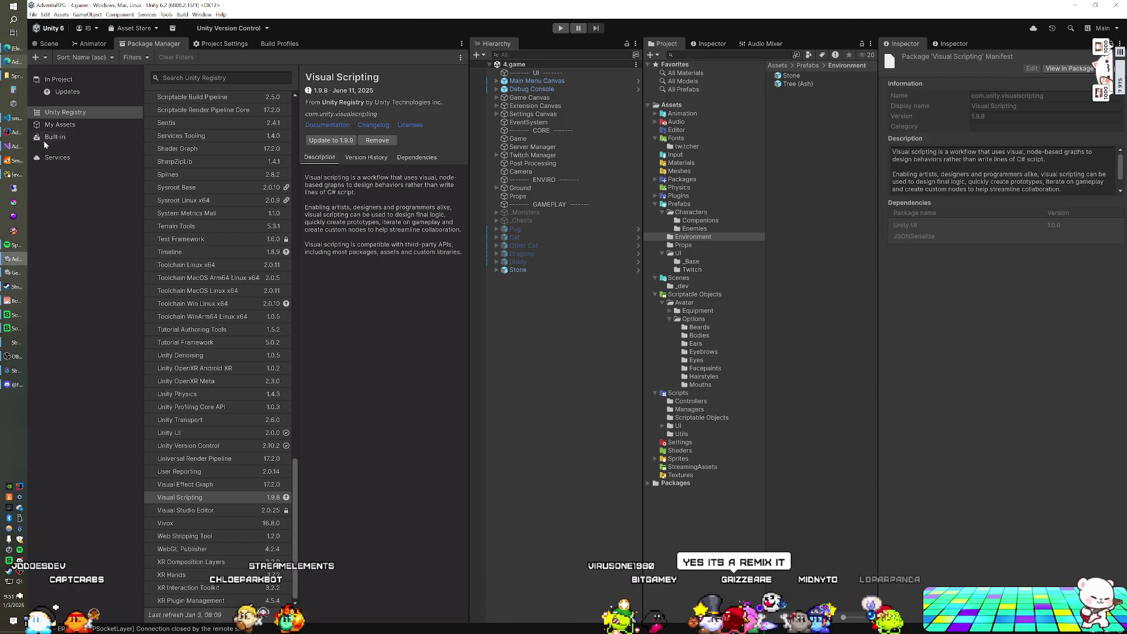
left_click(20, 148)
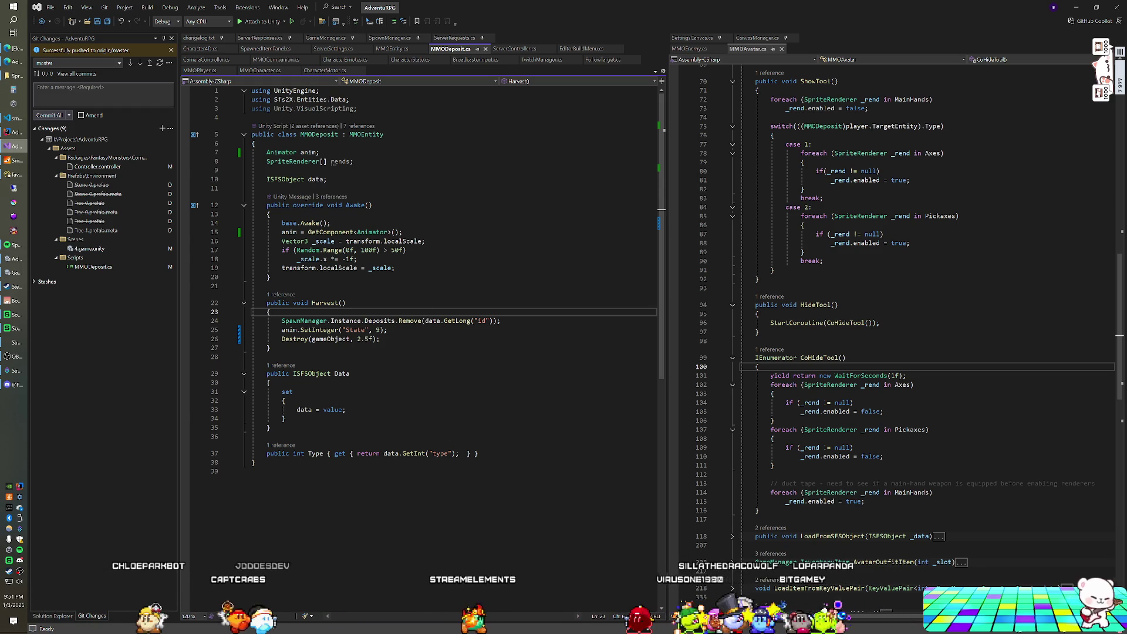
Make Harvest() call StartCoroutine(CoHarvest()) and add an empty IEnumerator CoHarvest() method.
key("Return")
type("S")
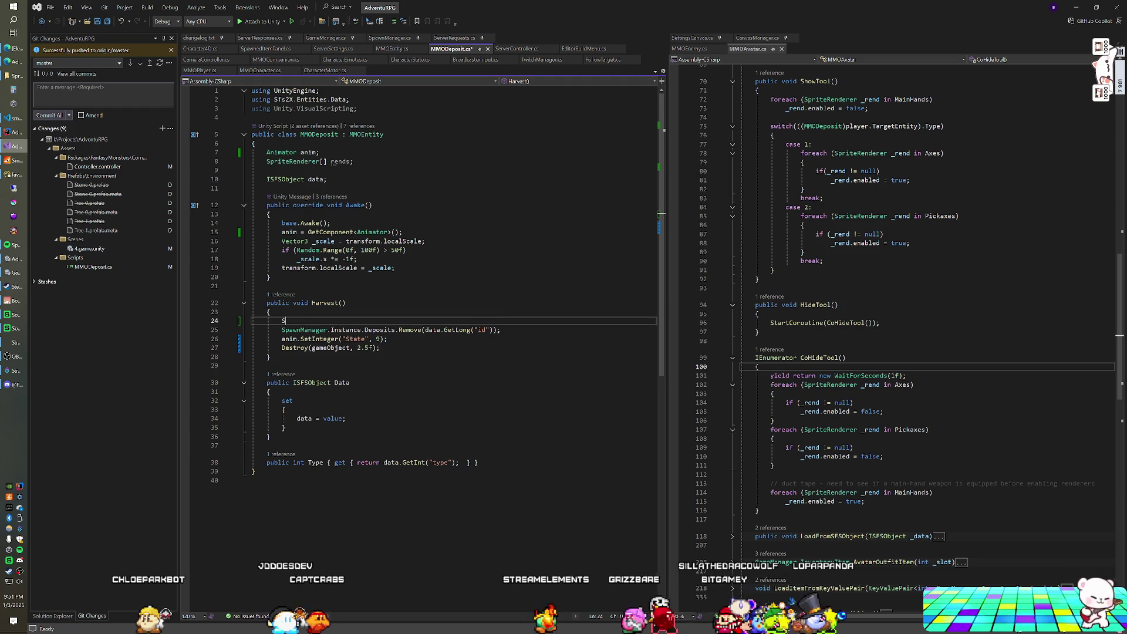
type("tartCoroutine(C")
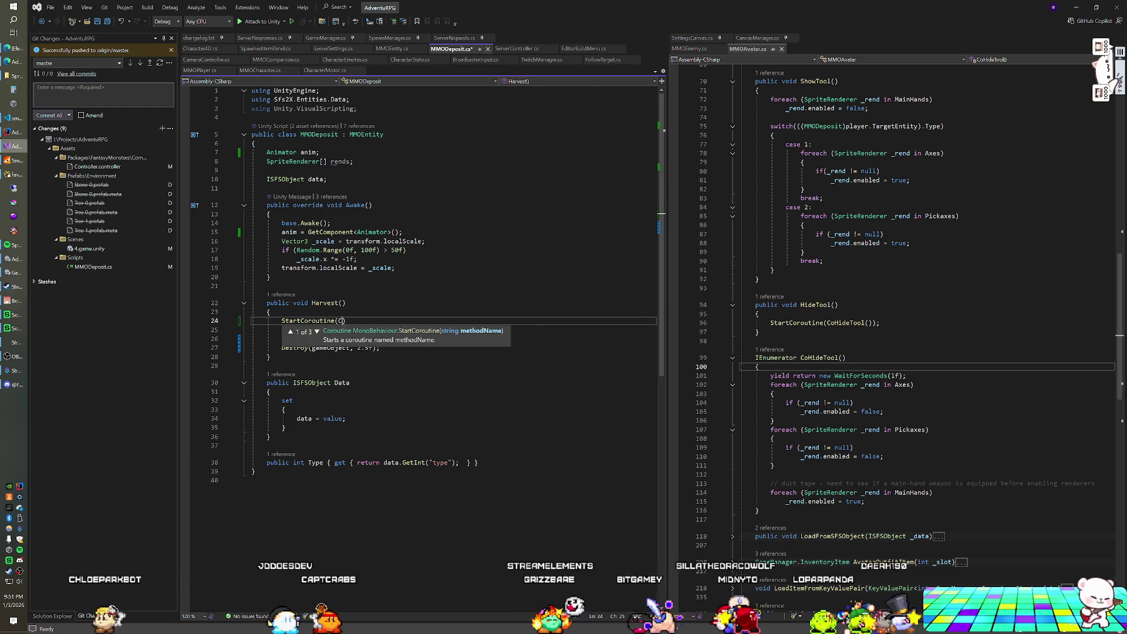
type("oHarvest())")
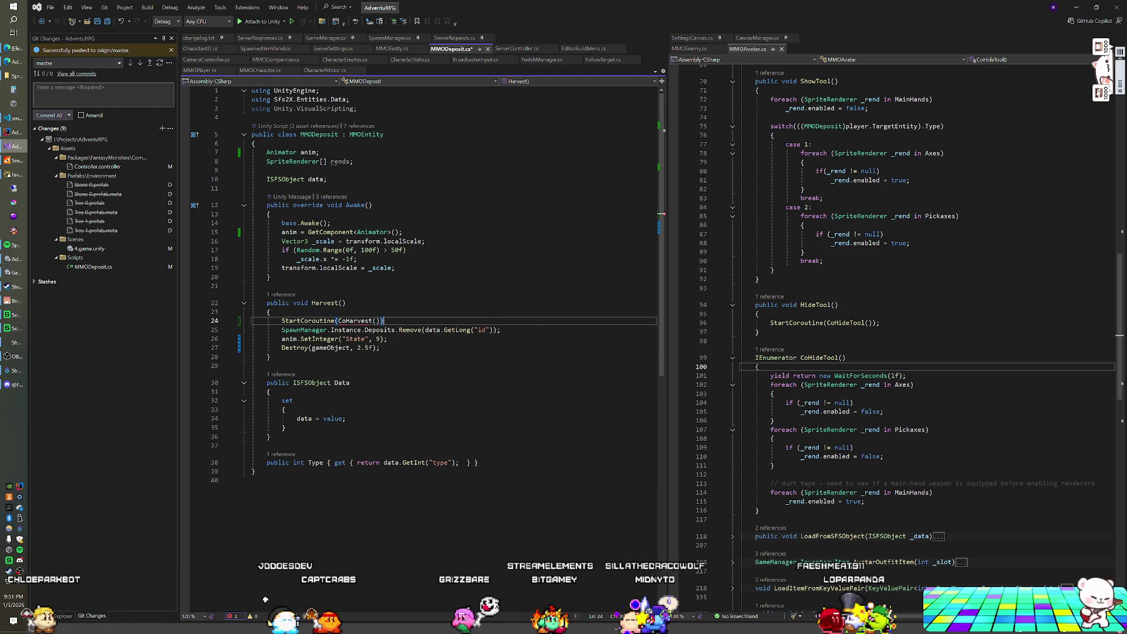
type(";")
key("Return")
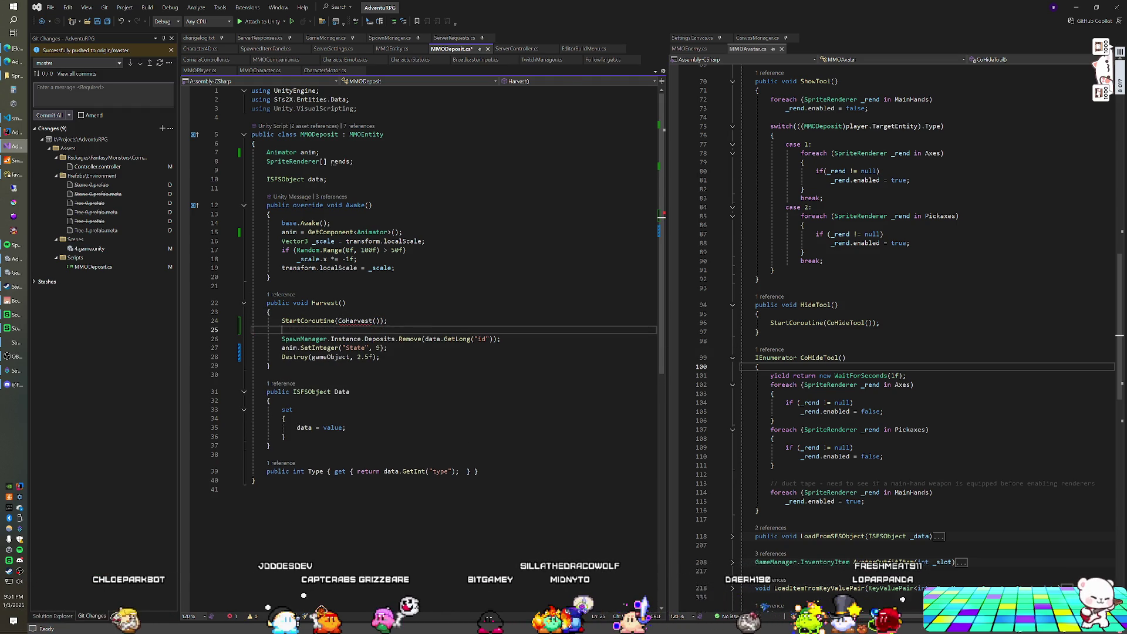
type("}")
key("Return")
key("Return")
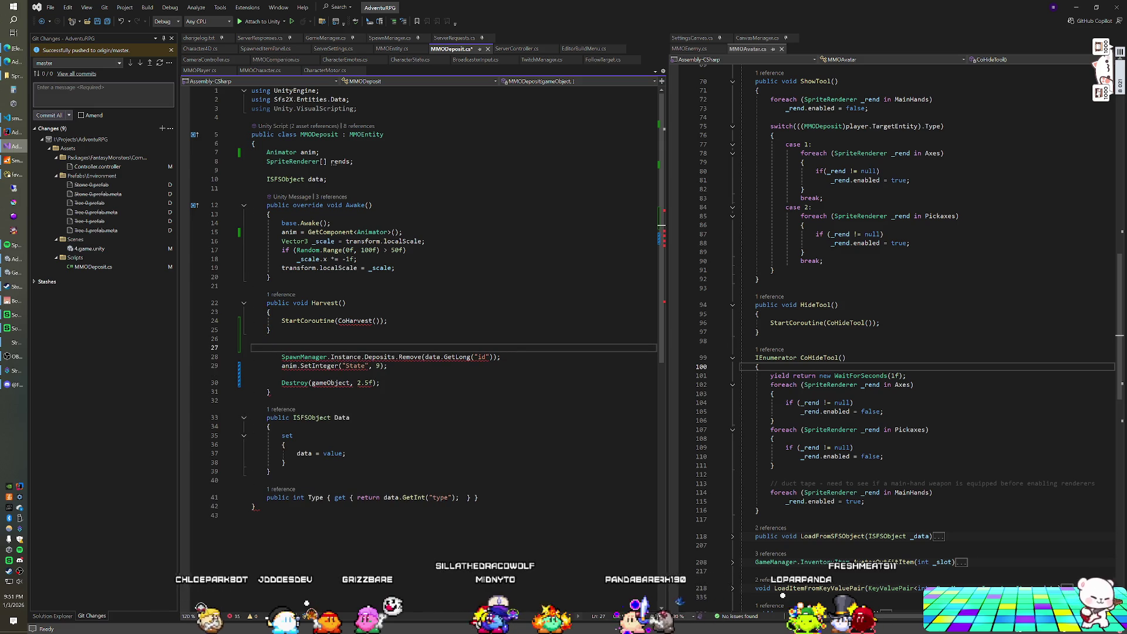
type("IEnu")
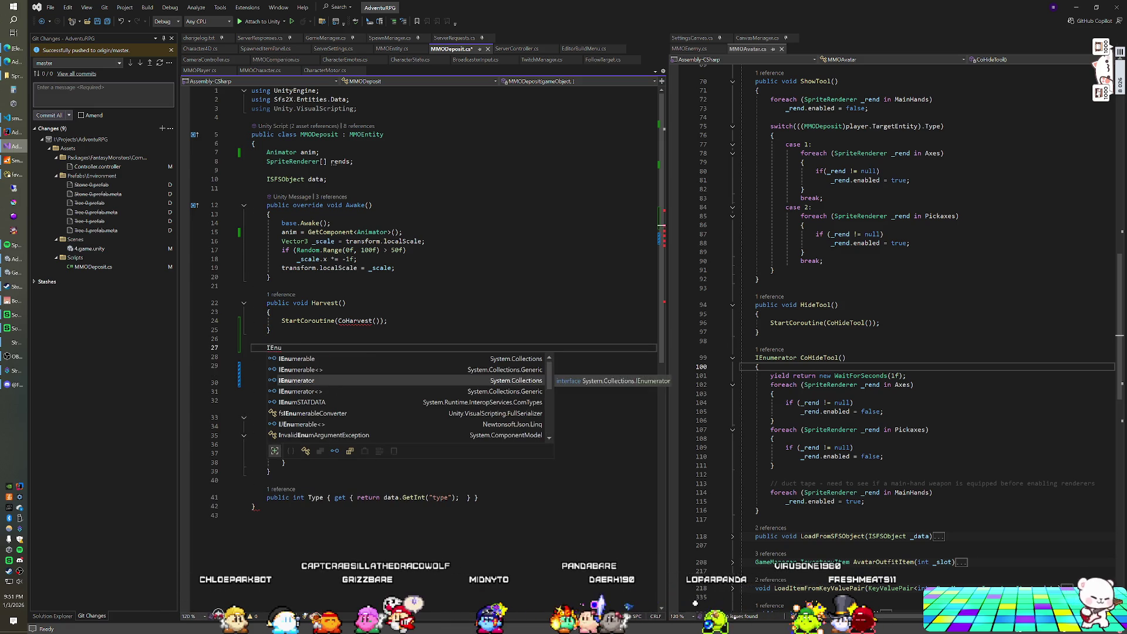
key("Tab")
type("CoH")
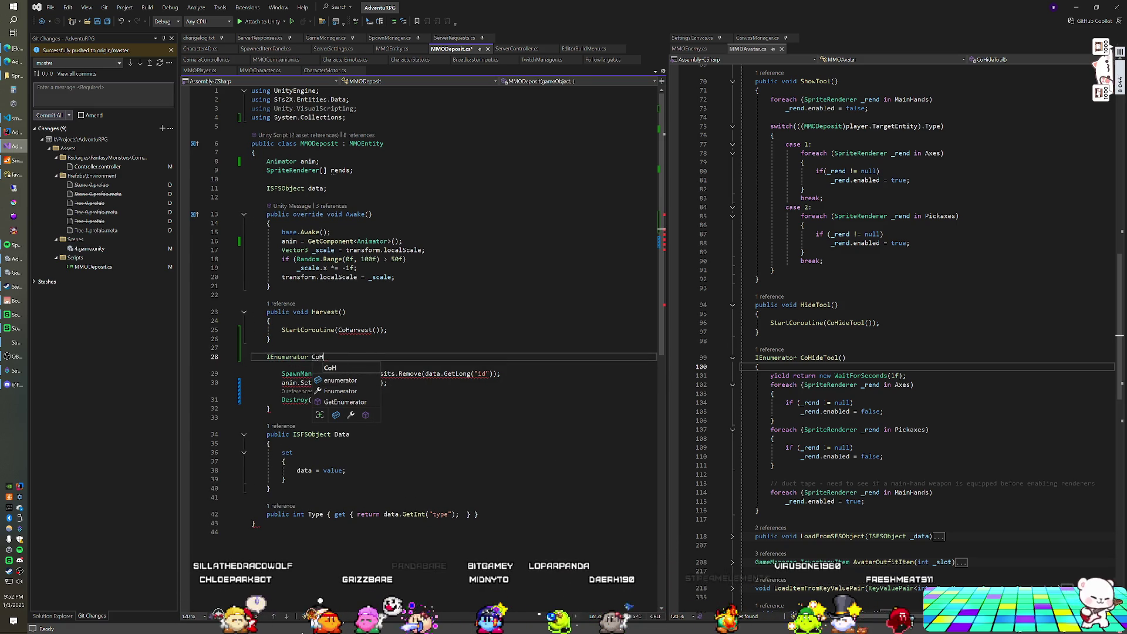
type("arvest()")
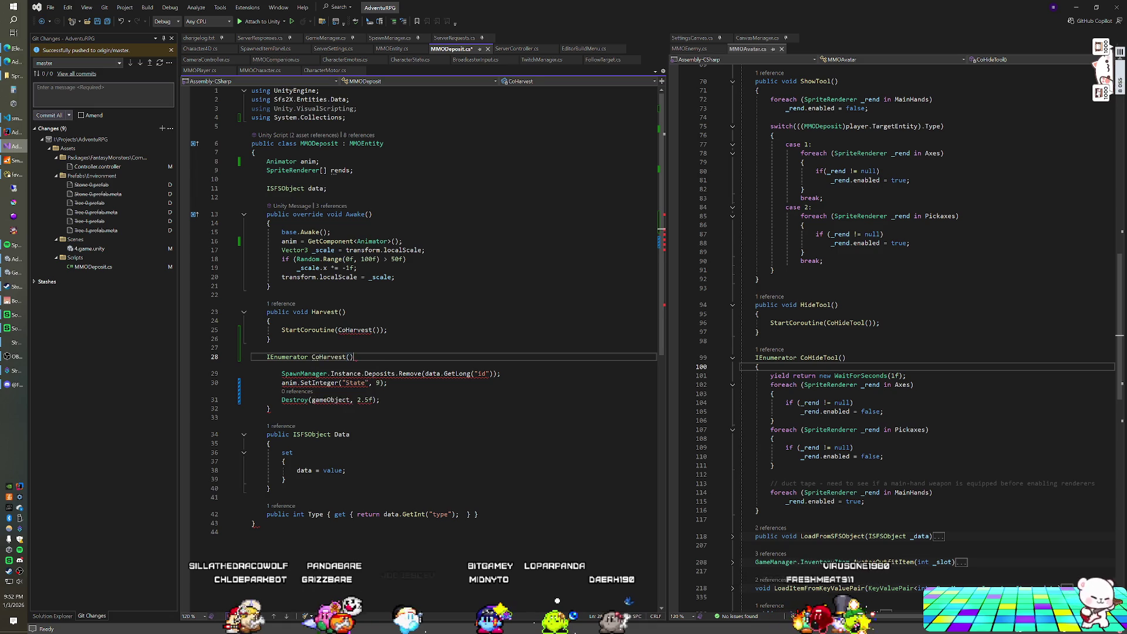
key("Return")
type("{")
key("Delete")
Add a bool isHarvested field and an 'if (isHarvested) return;' guard at the top of Harvest().
left_click(312, 188)
key("Return")
key("Return")
type("bool")
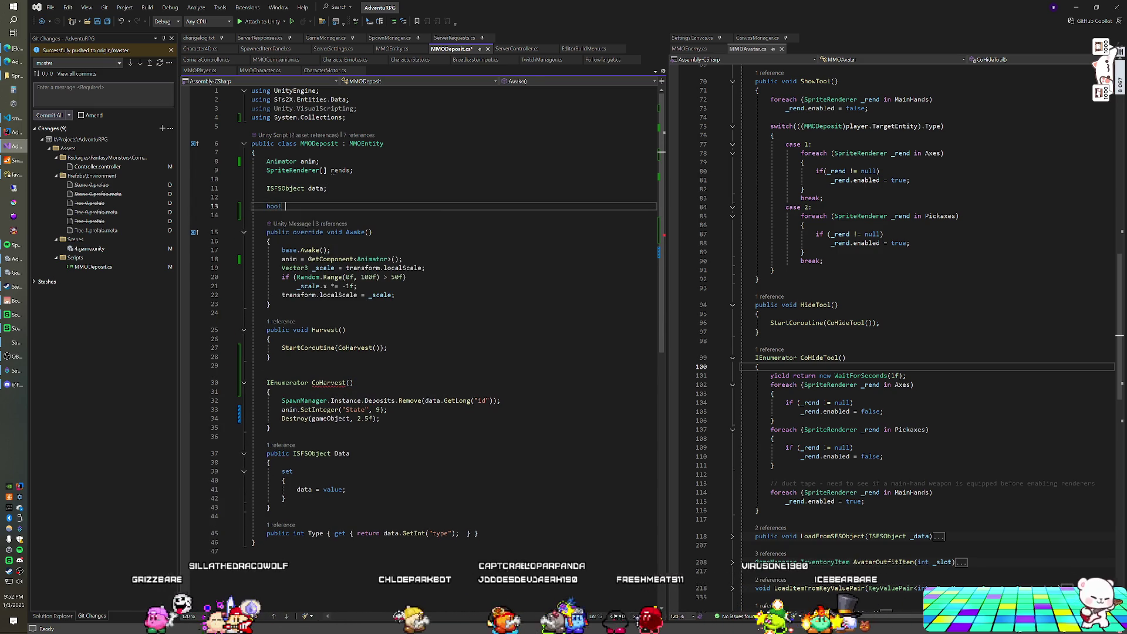
type(" isHarvested;")
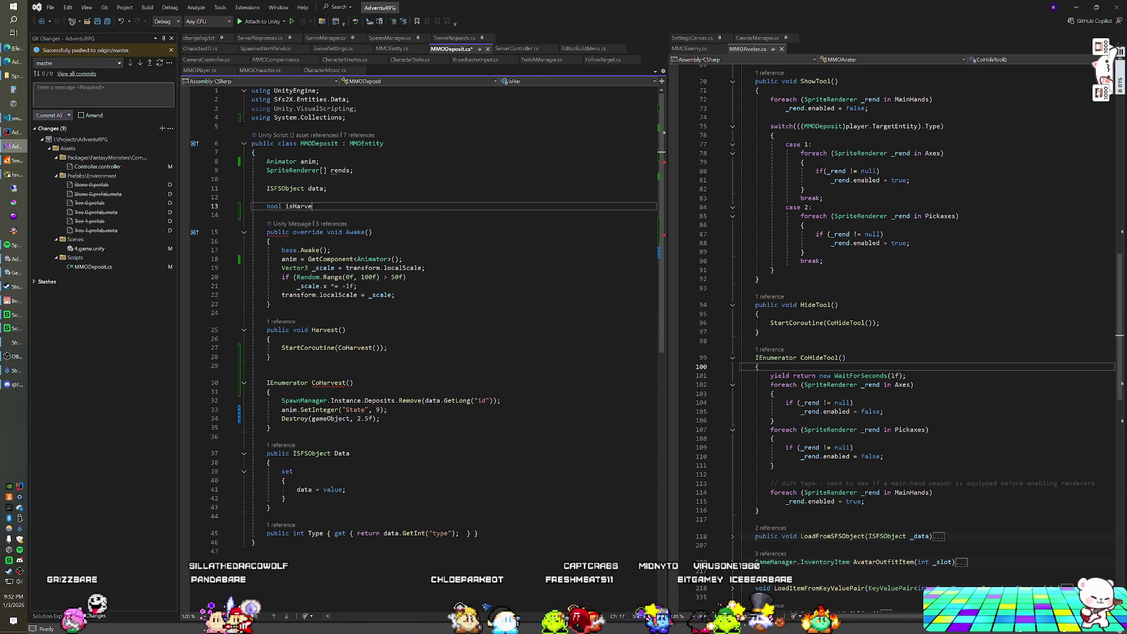
left_click(270, 338)
key("Return")
type("if (isHarvested) return;")
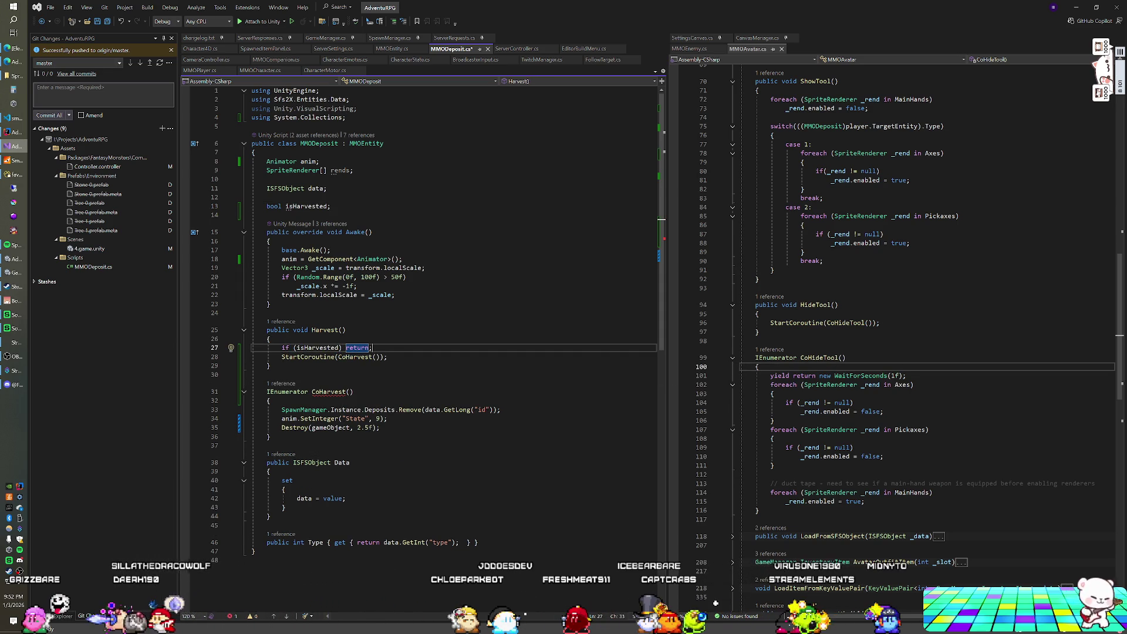
Have CoHarvest set isHarvested = true and wait 0.75 seconds, then save and return to Unity.
left_click(271, 400)
key("Return")
type("isHarvested = true;")
key("Return")
type("yield return new ")
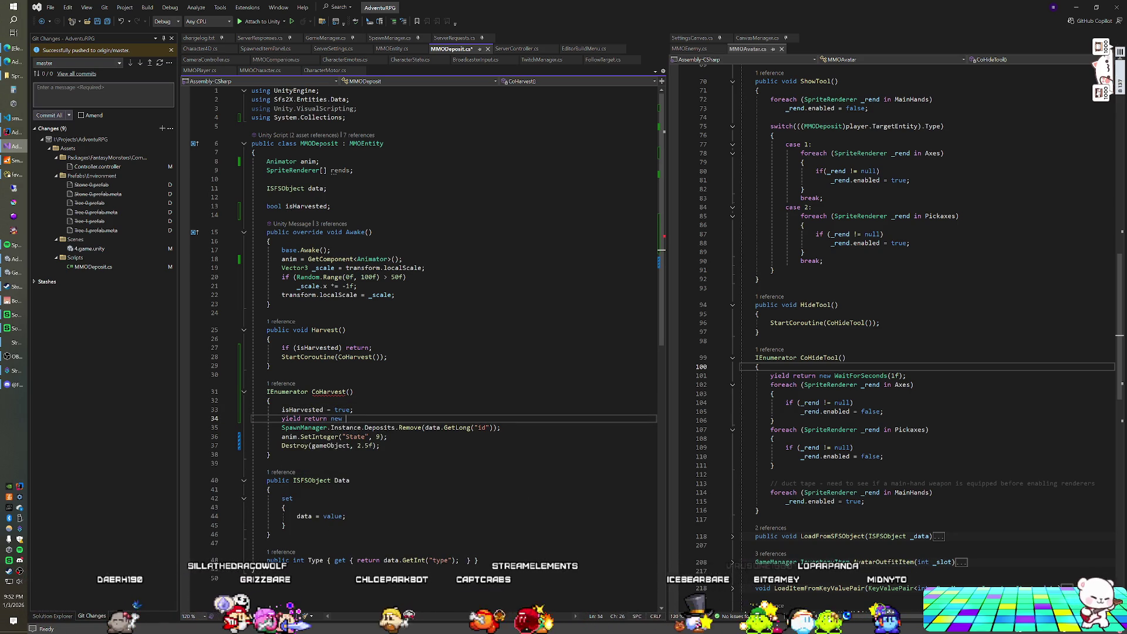
type("WaitForSeconds(")
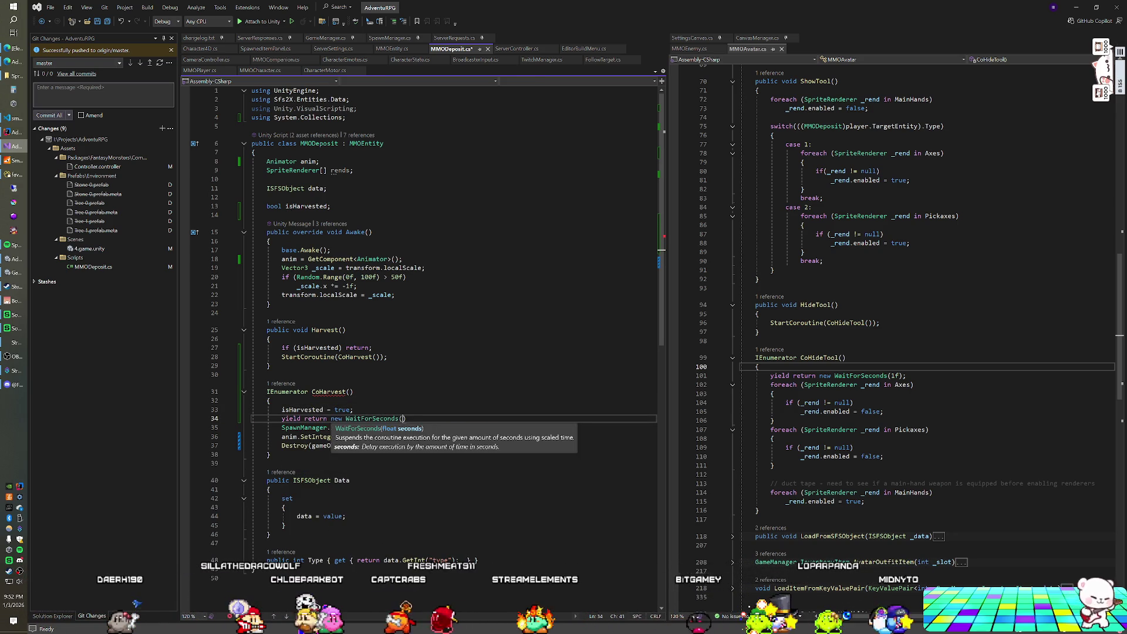
type("0.7f")
type("5f")
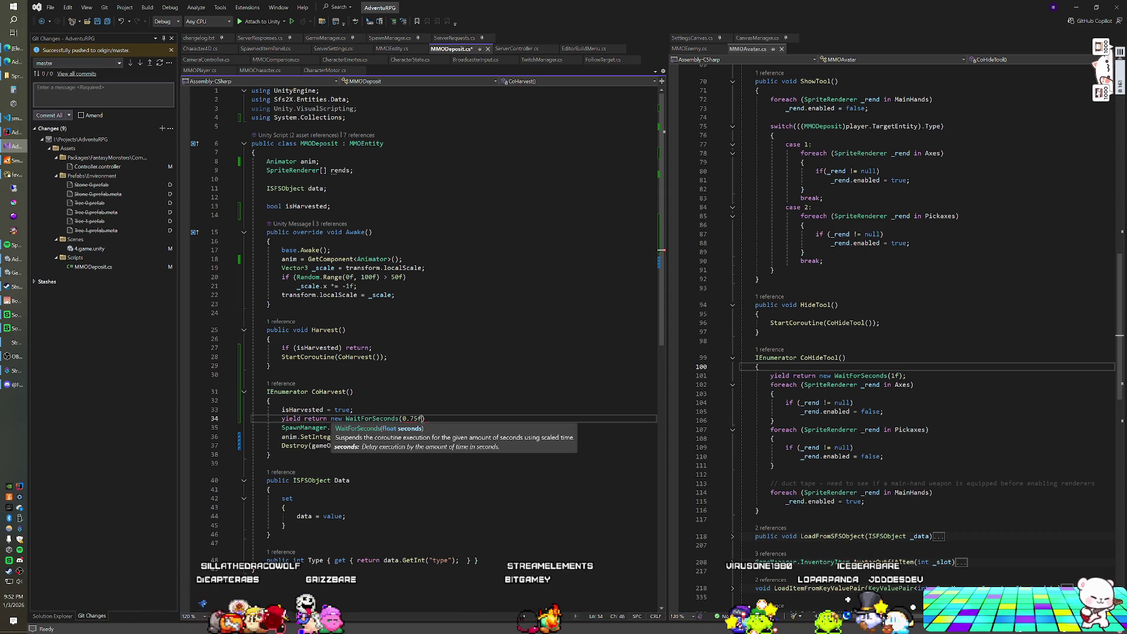
type(")")
key("ctrl+s")
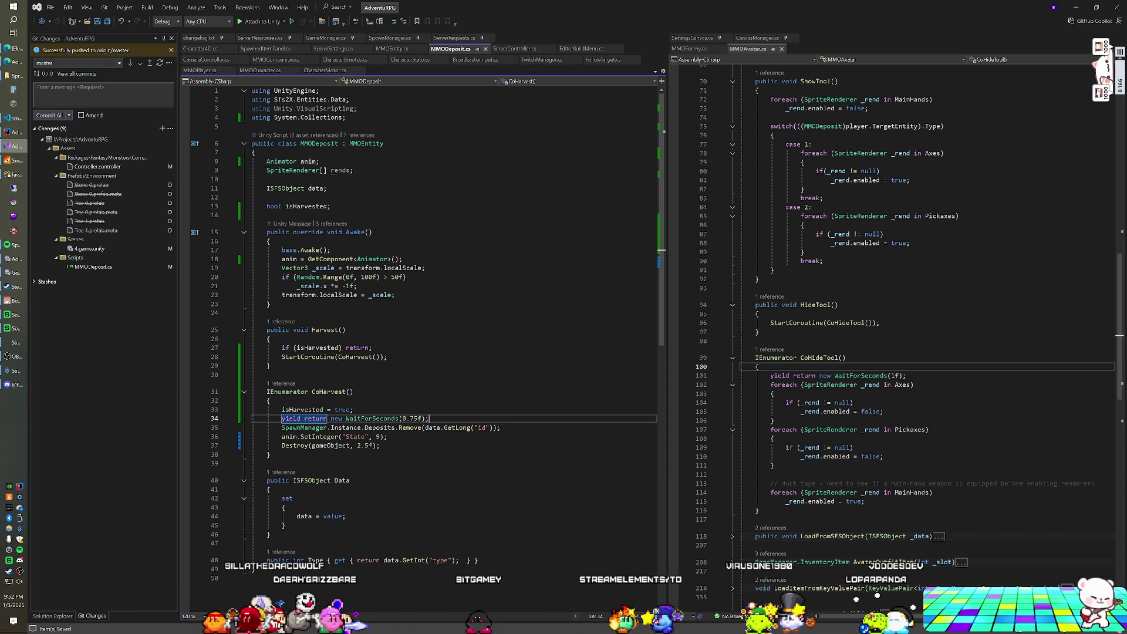
left_click(268, 375)
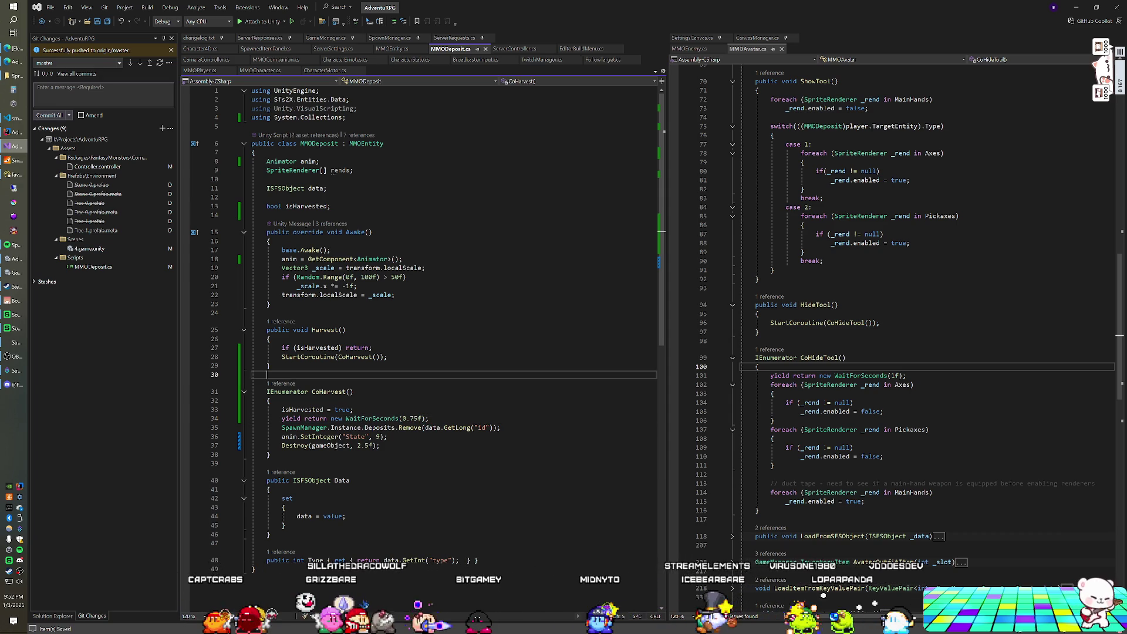
key("alt+Tab")
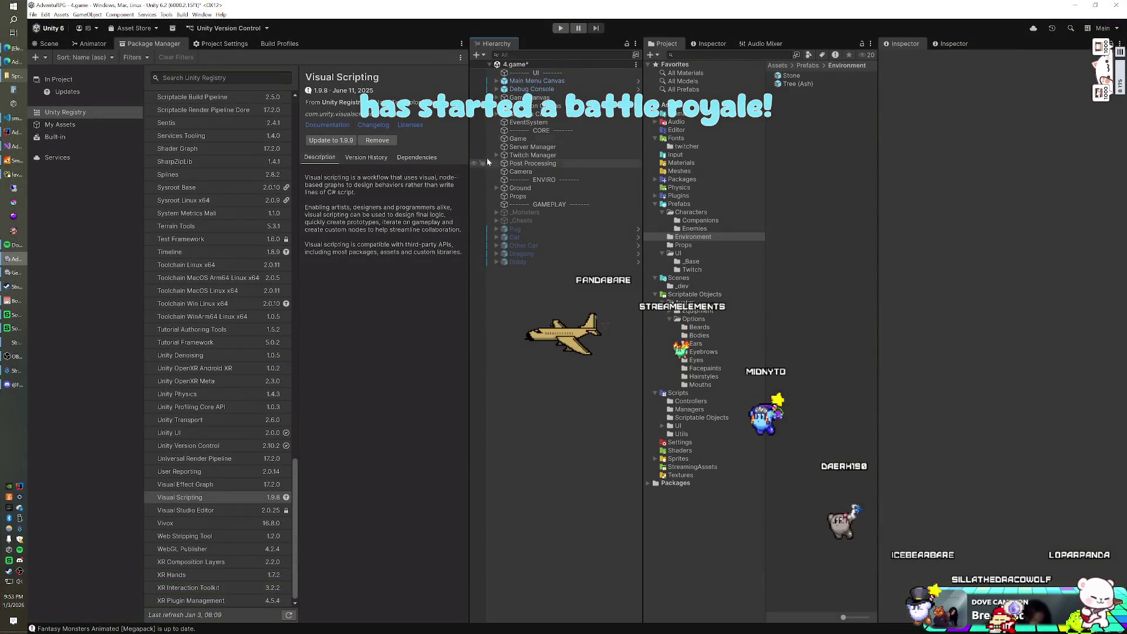
Save the 4.game scene once the scripts have recompiled.
key("ctrl+s")
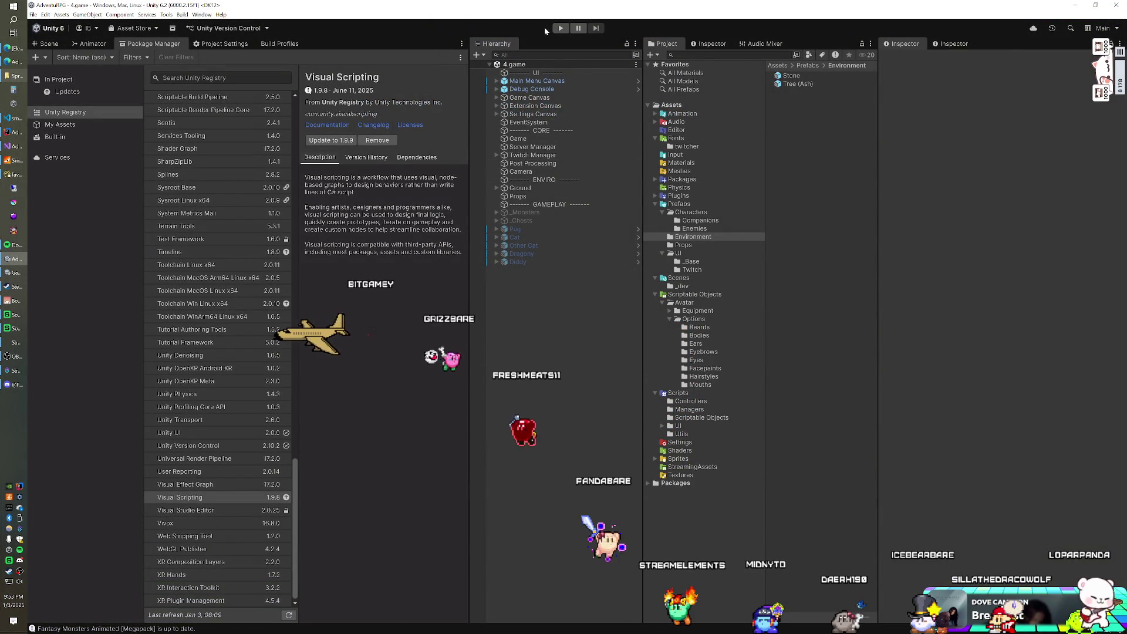
Enter Play mode to test the game.
left_click(560, 28)
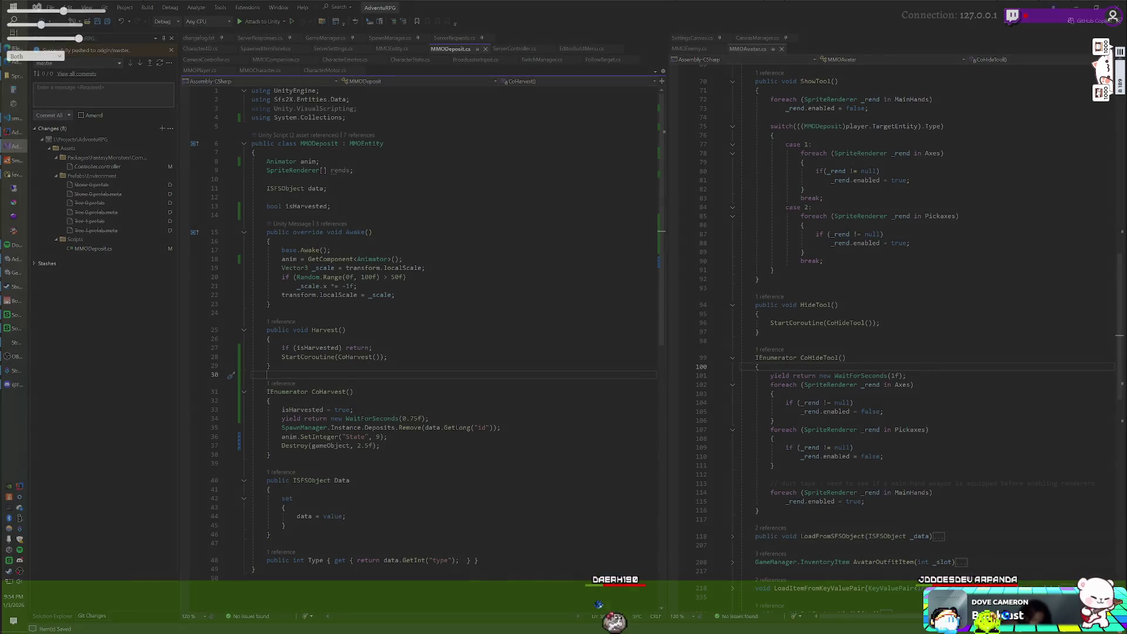
Change the CoHarvest wait to 0.5f and save the script.
double_click(408, 418)
type("5")
key("Up")
key("ctrl+s")
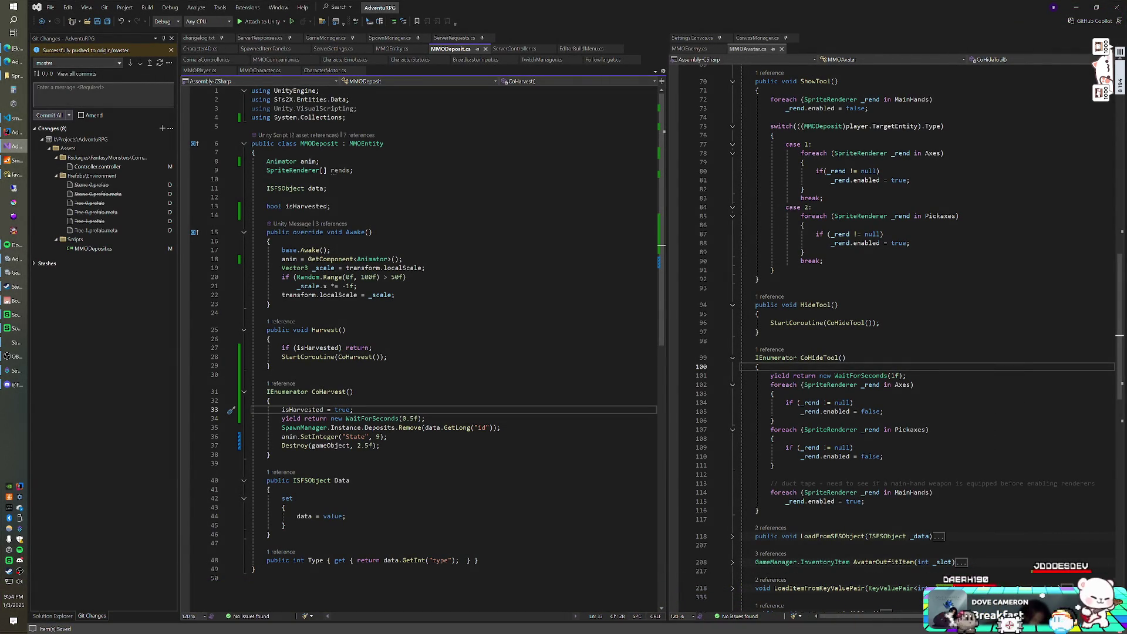
Add a '[SerializeField] float harvestDelay = 0.5f;' field under the class brace.
left_click(270, 153)
key("Return")
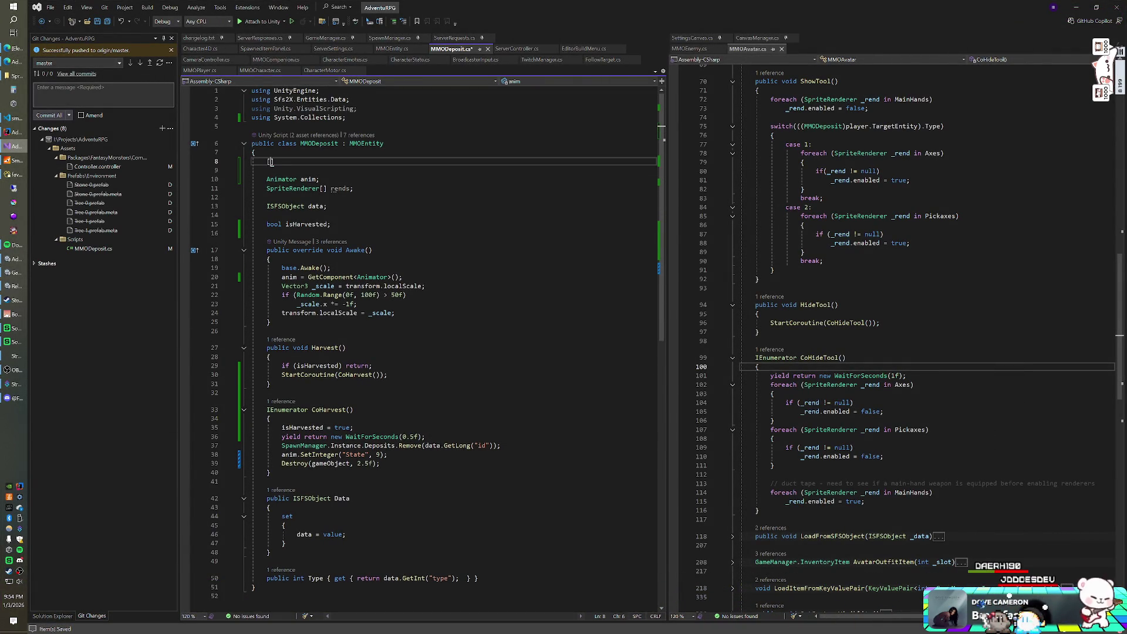
type("Ser")
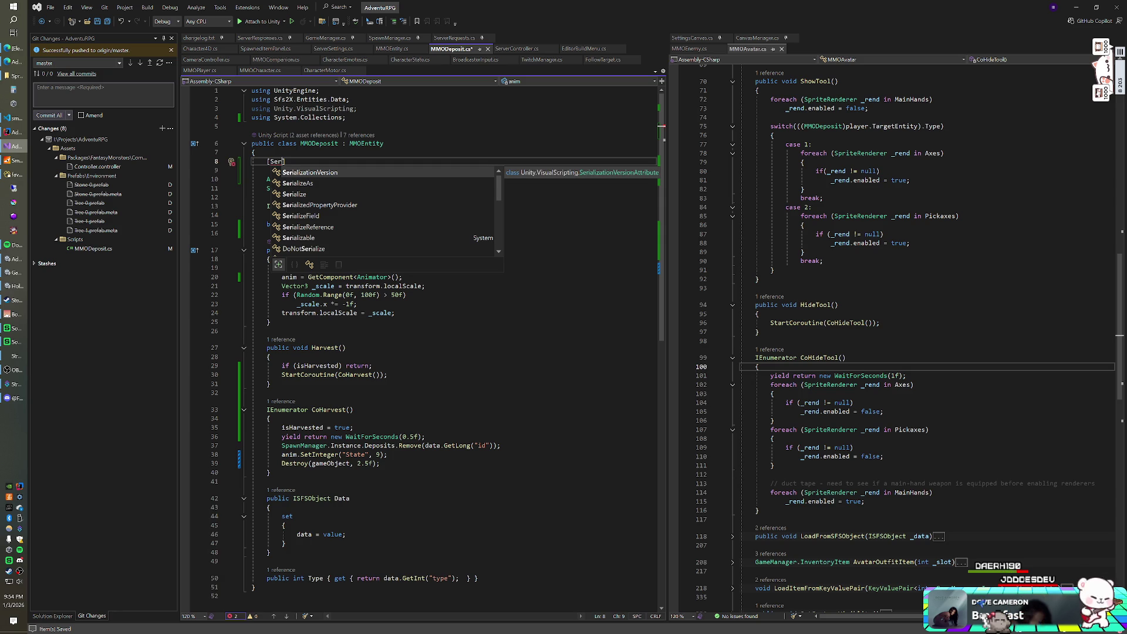
key("Down")
key("Down")
key("Down")
key("Tab")
type("] float")
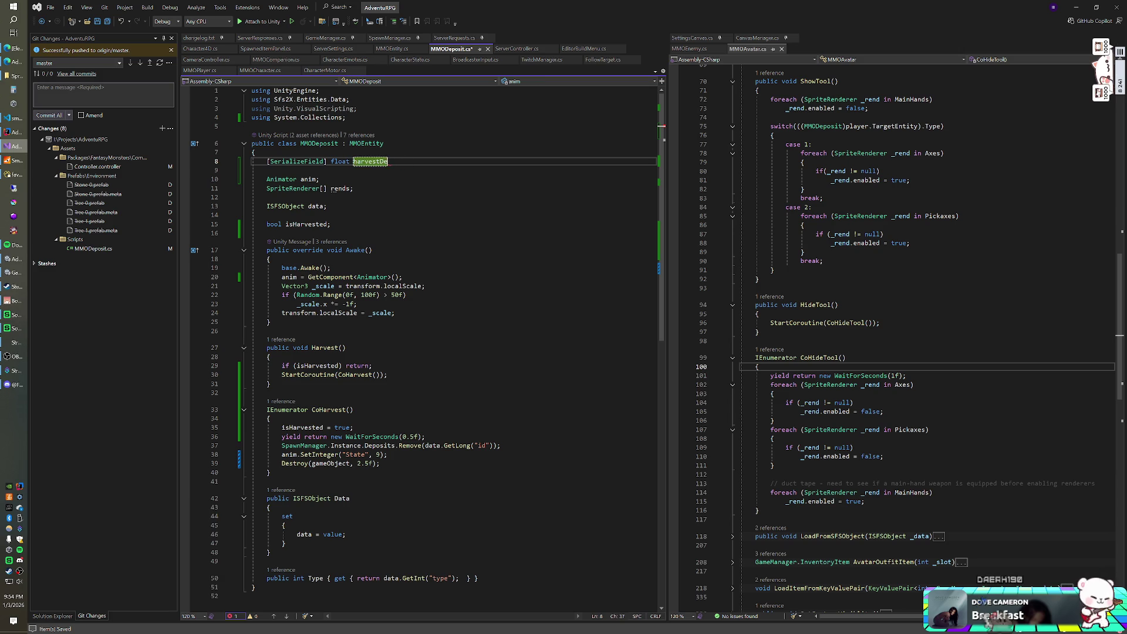
type("0.5f")
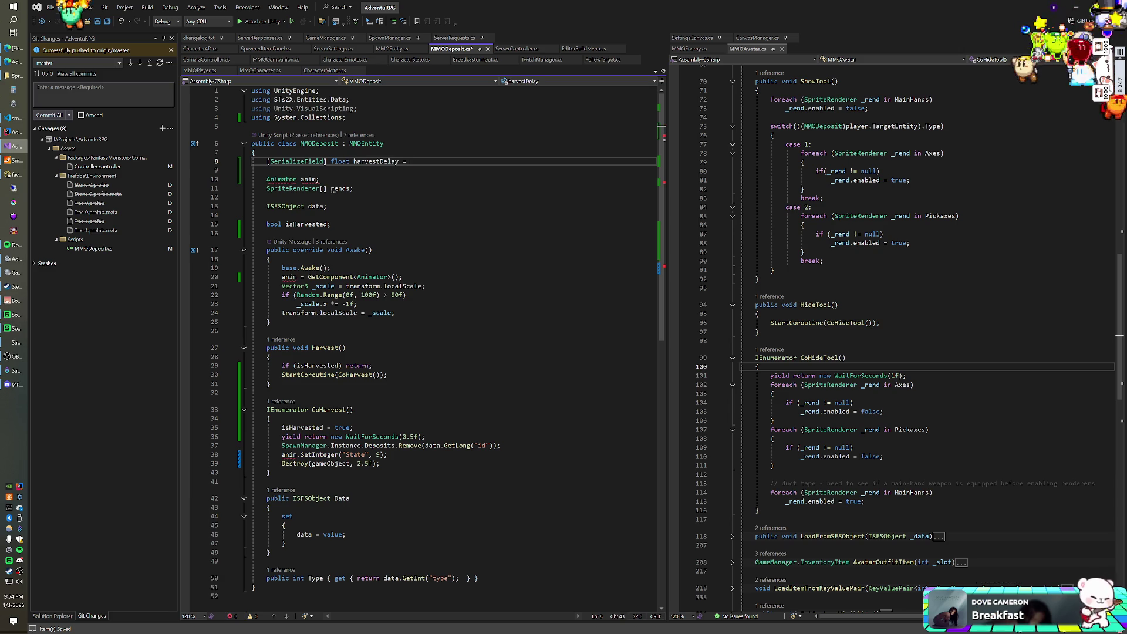
type(";")
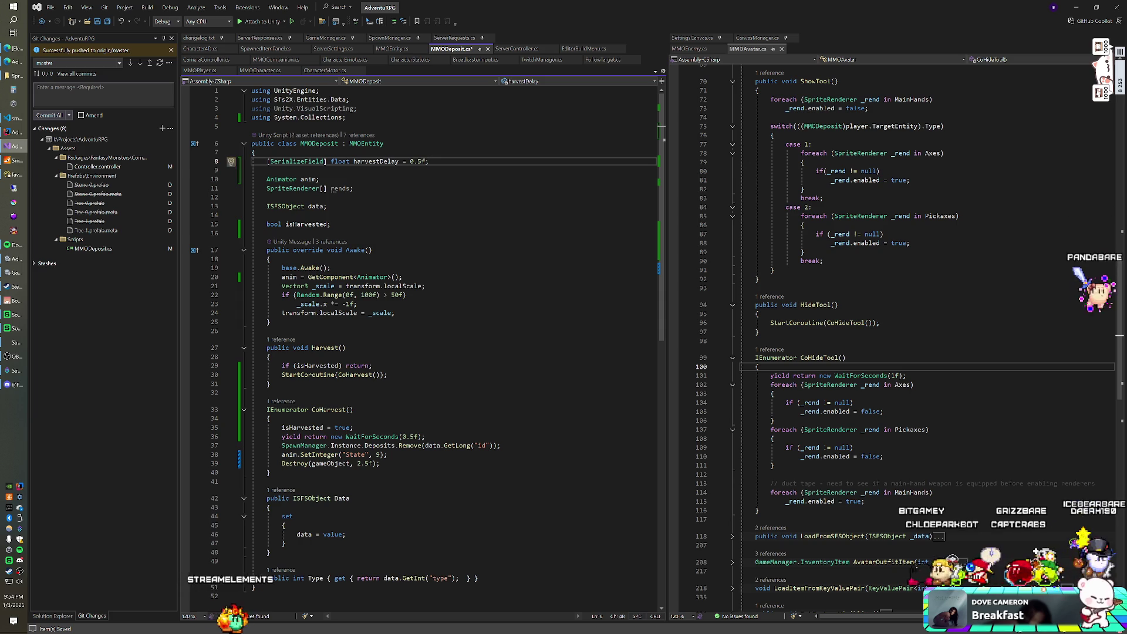
Replace the hard-coded WaitForSeconds value with harvestDelay.
left_click(418, 437)
key("BackSpace")
key("BackSpace")
key("BackSpace")
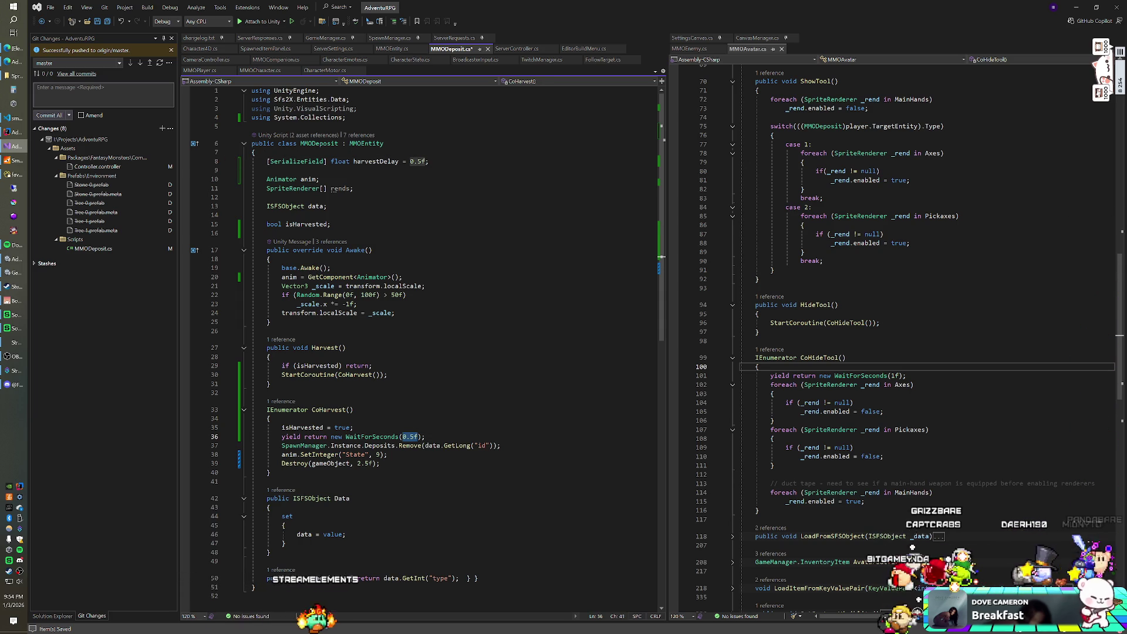
type("harvest")
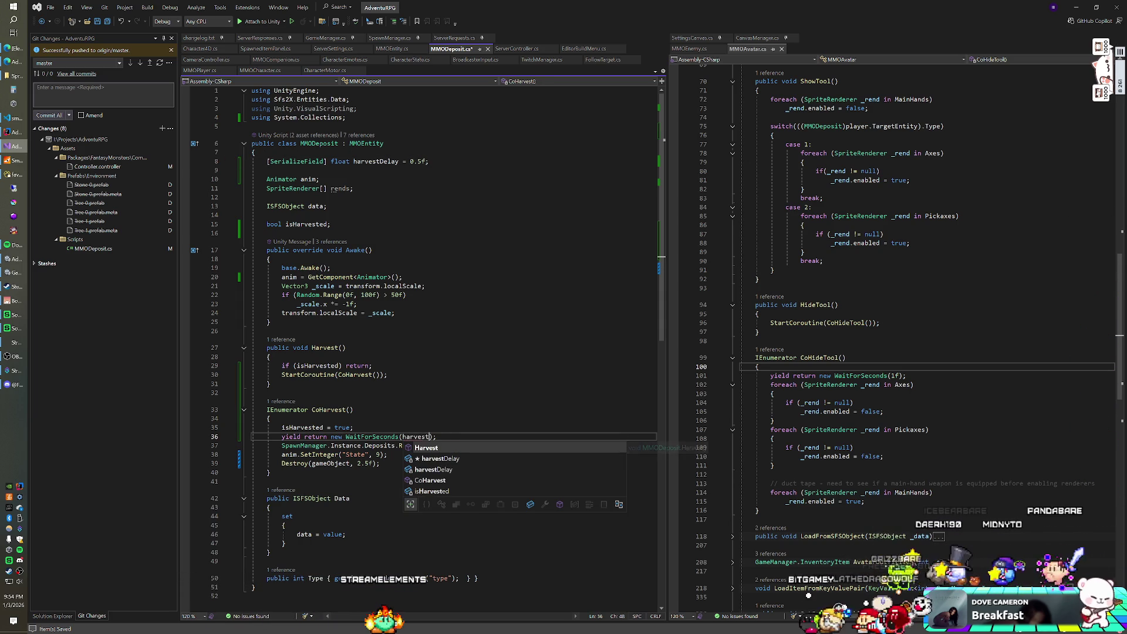
type("D")
key("Tab")
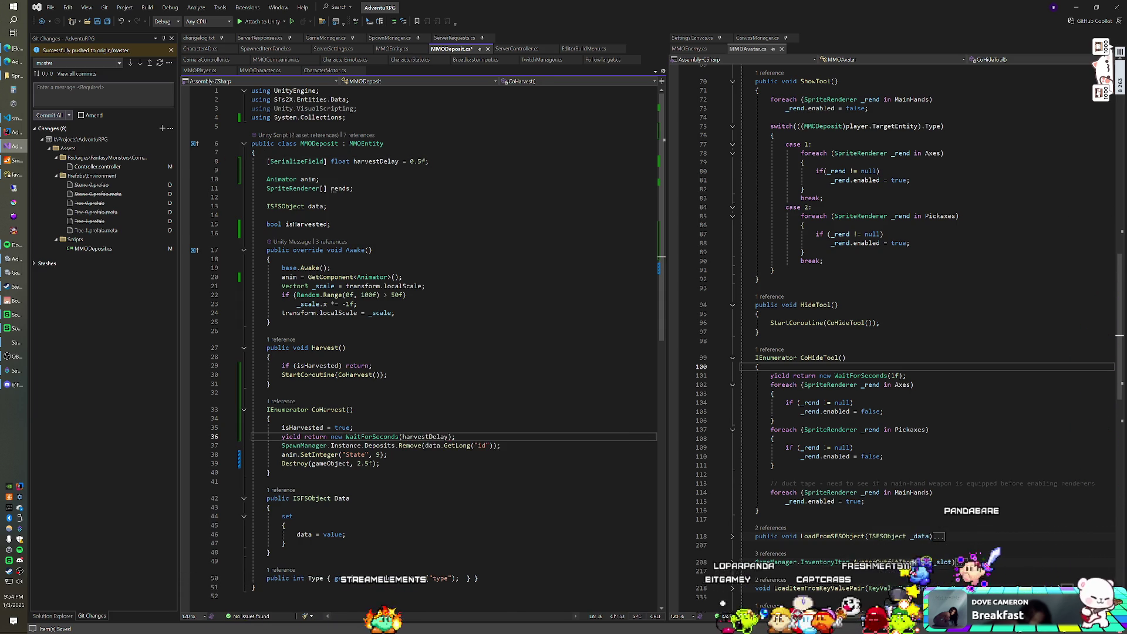
left_click(354, 428)
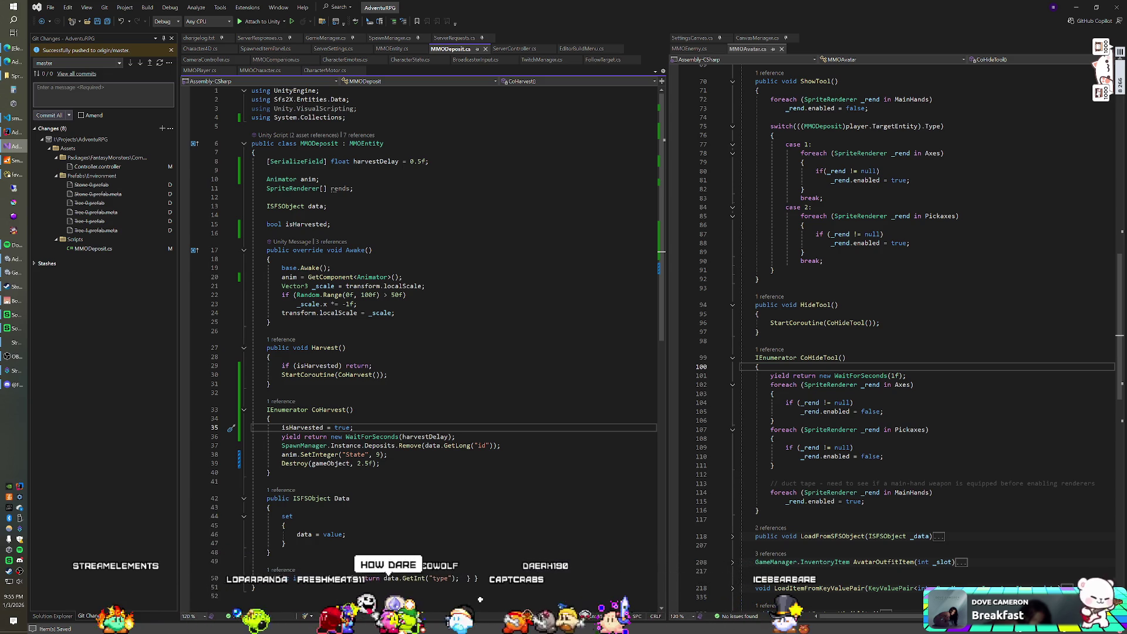
Move the cursor to the field declarations near the top of MMODeposit.cs.
left_click(354, 188)
Add a [Range(0f, 1f)] attribute above harvestDelay and save MMODeposit.cs.
left_click(255, 152)
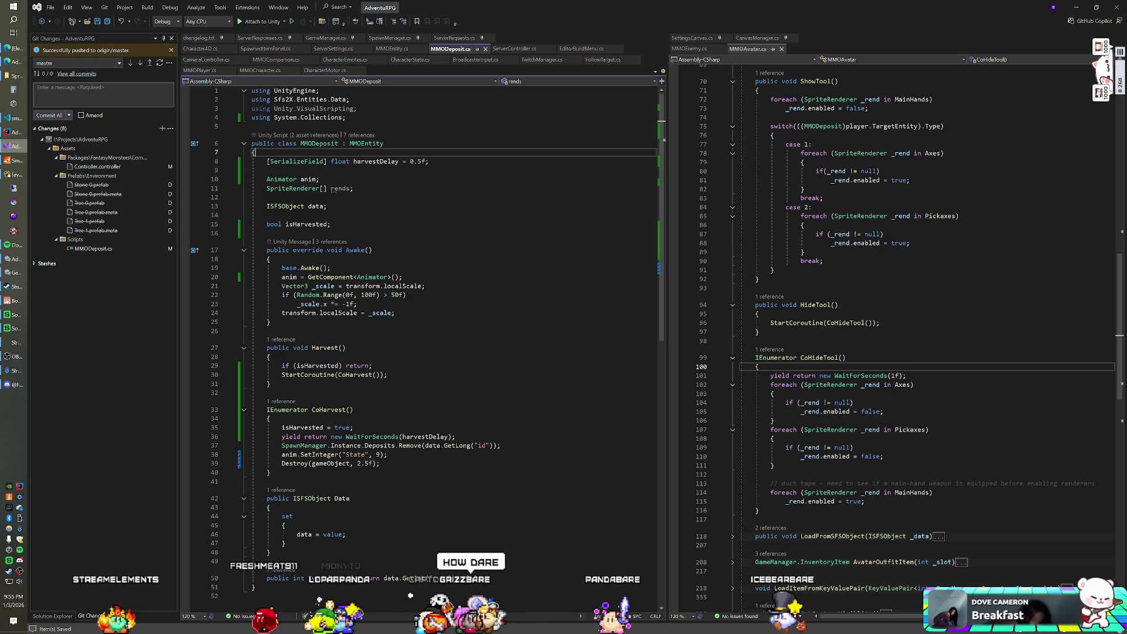
key("Return")
type("[")
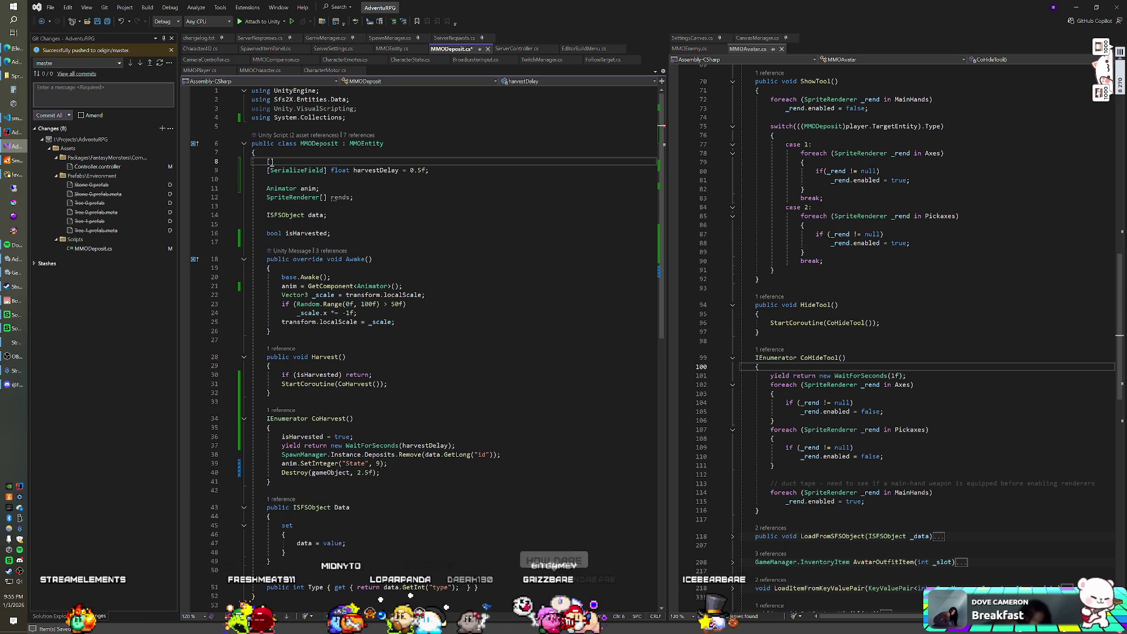
type("Rang")
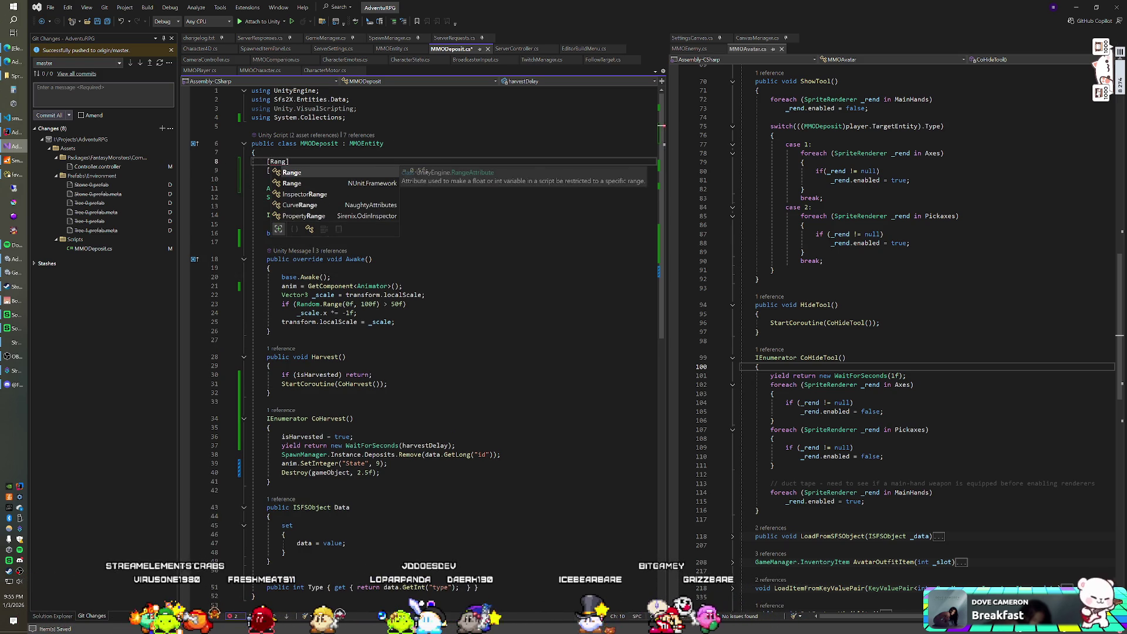
type("e(")
type("0f, ")
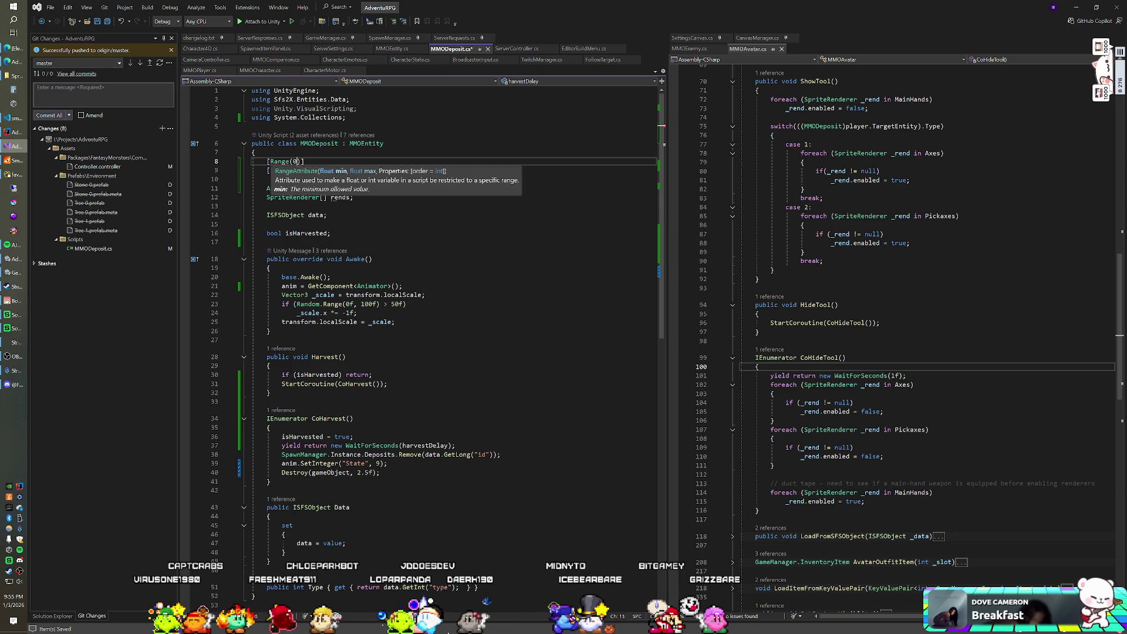
type("1f")
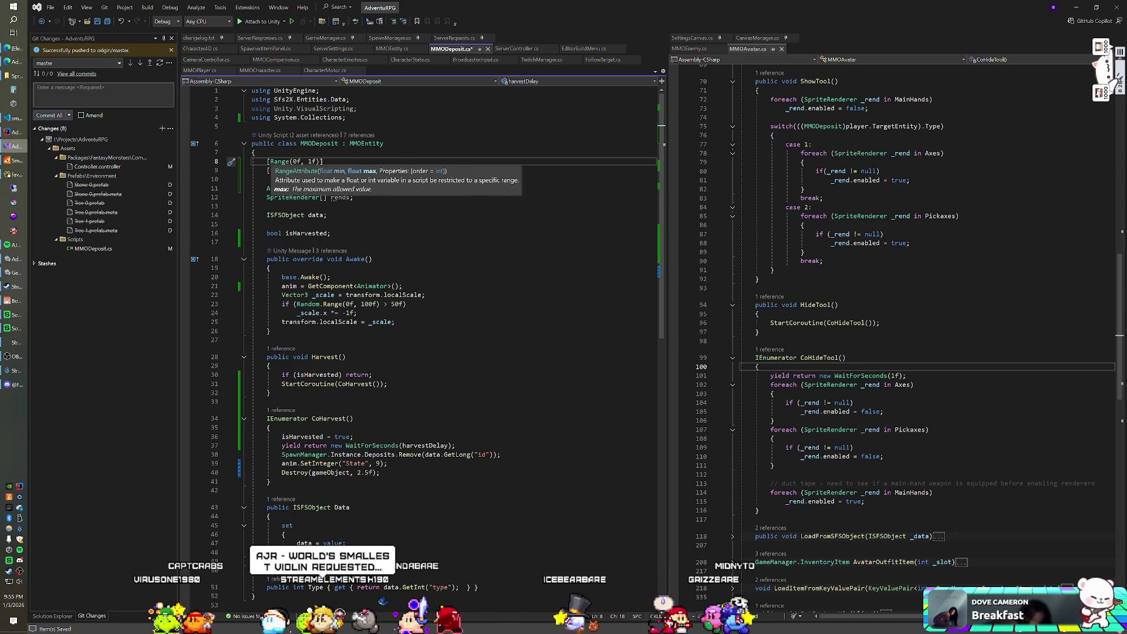
left_click(256, 152)
key("ctrl+s")
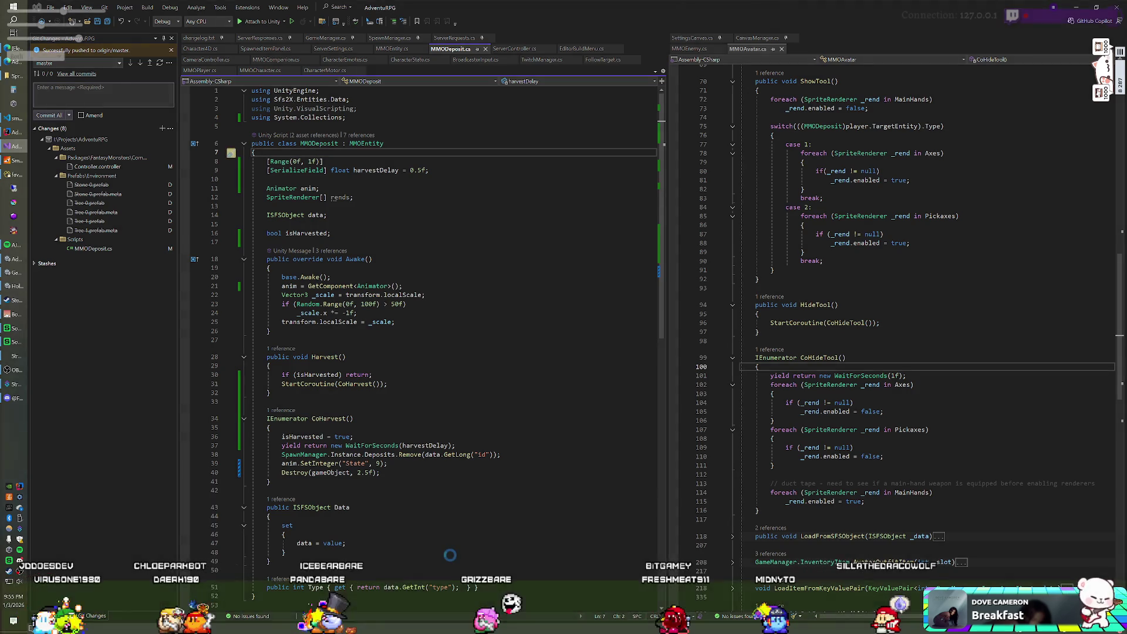
Switch from Visual Studio back to the Unity editor.
key("alt+Tab")
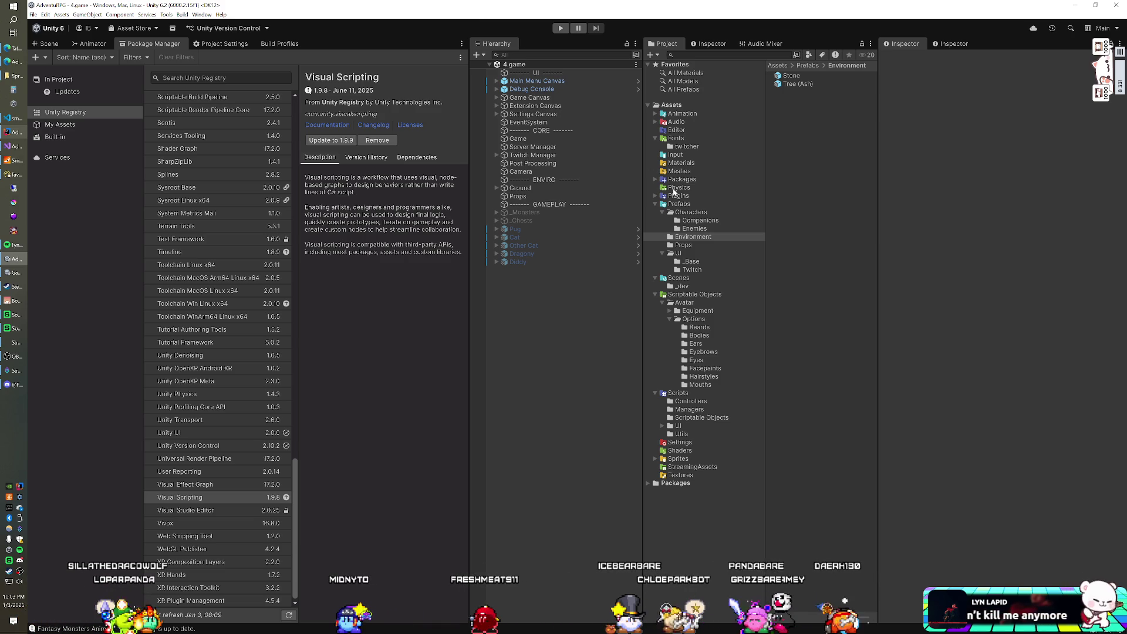
Start Play mode and retry connecting after the realm is reported unavailable.
left_click(560, 29)
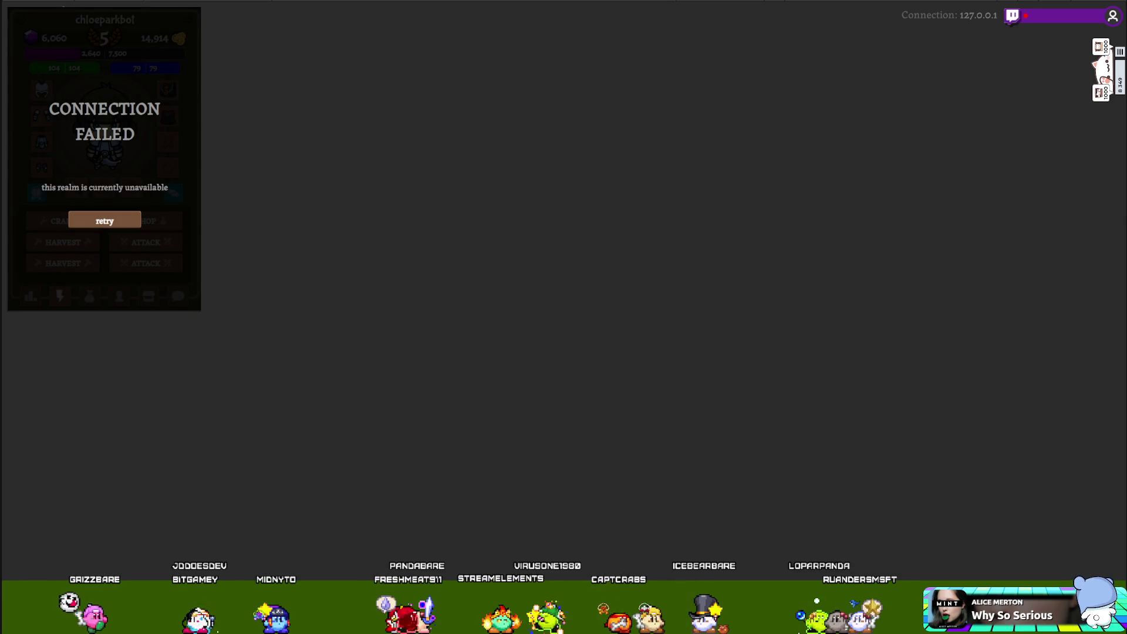
left_click(105, 220)
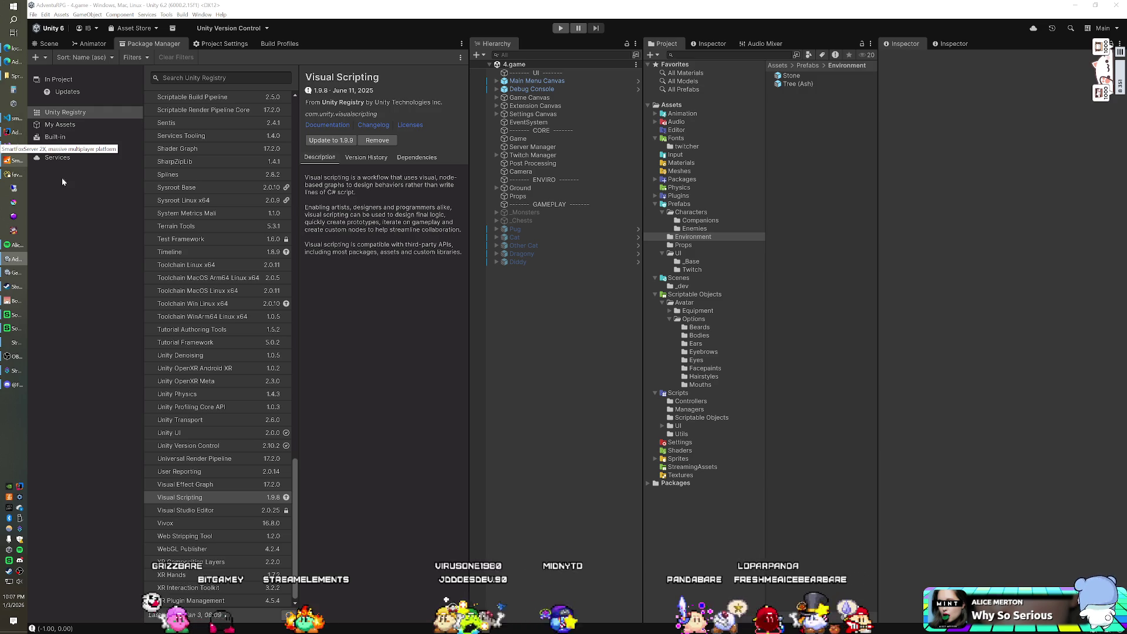
Switch to Visual Studio to view the MMODeposit.cs script.
left_click(14, 147)
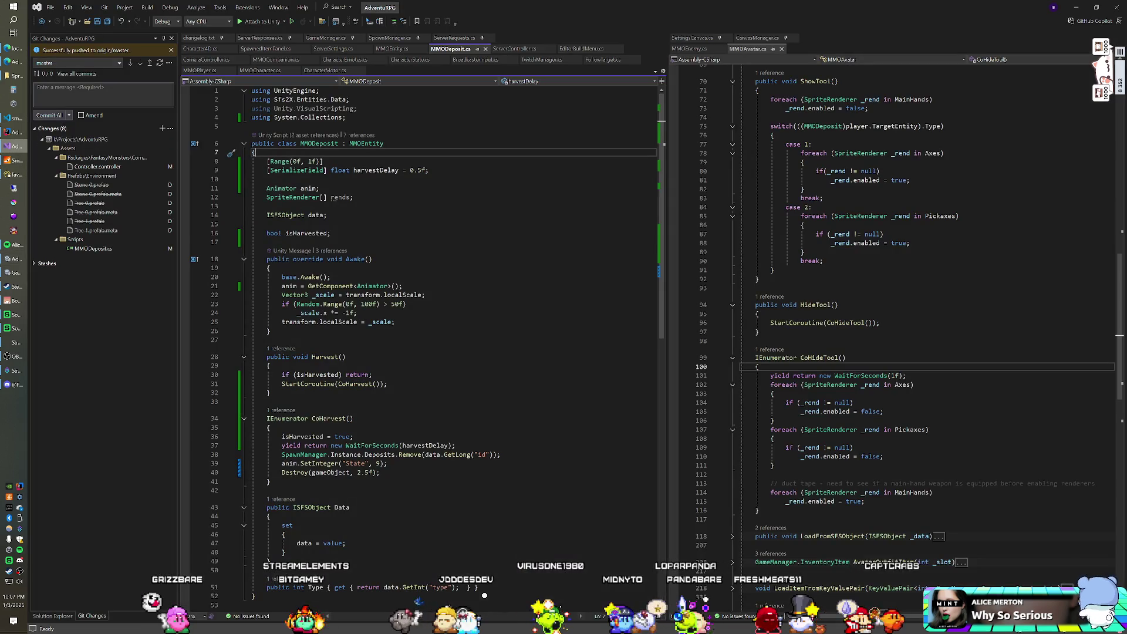
Wrap Awake's _scale flip lines in a /* */ block comment, save, and return to Unity.
left_click(297, 313)
left_click(403, 286)
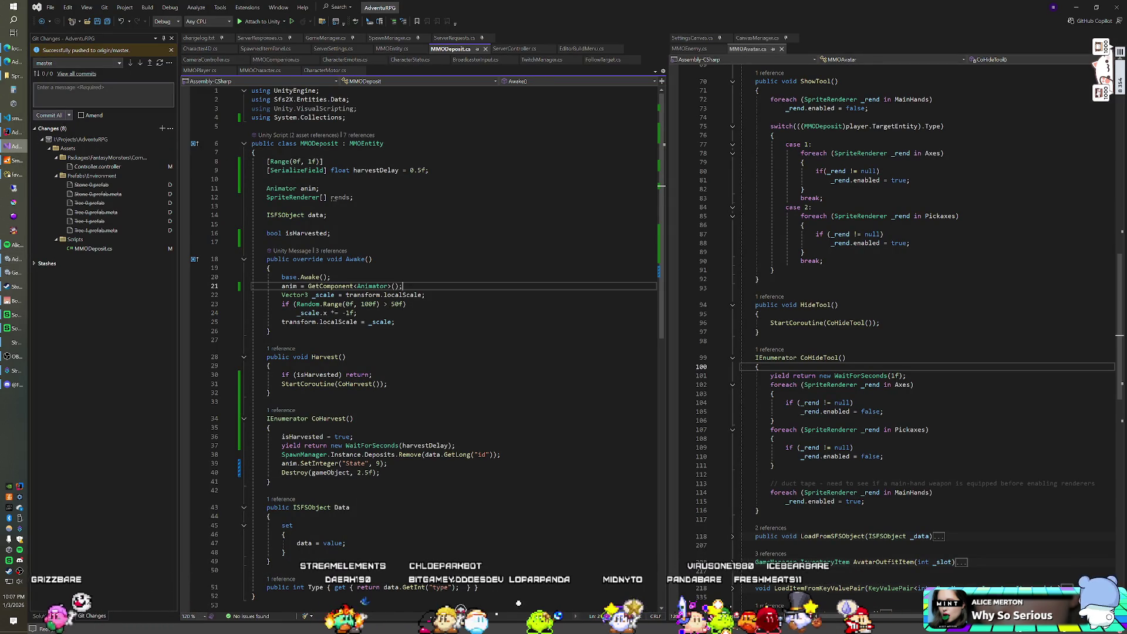
key("Return")
type("/*")
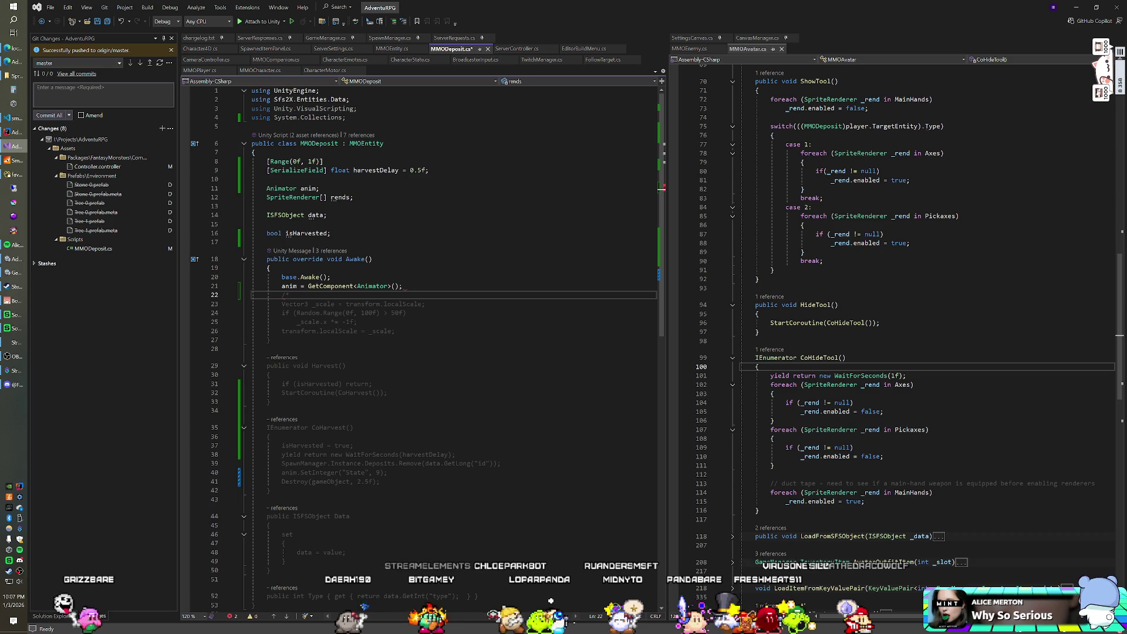
left_click(395, 331)
key("Return")
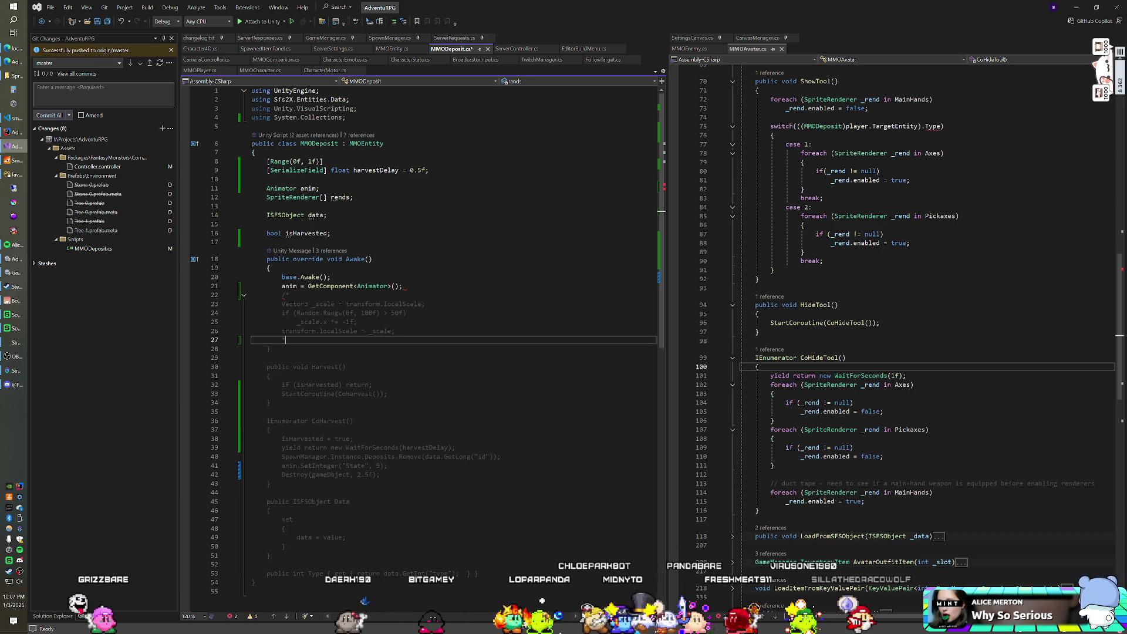
type("*/")
key("ctrl+s")
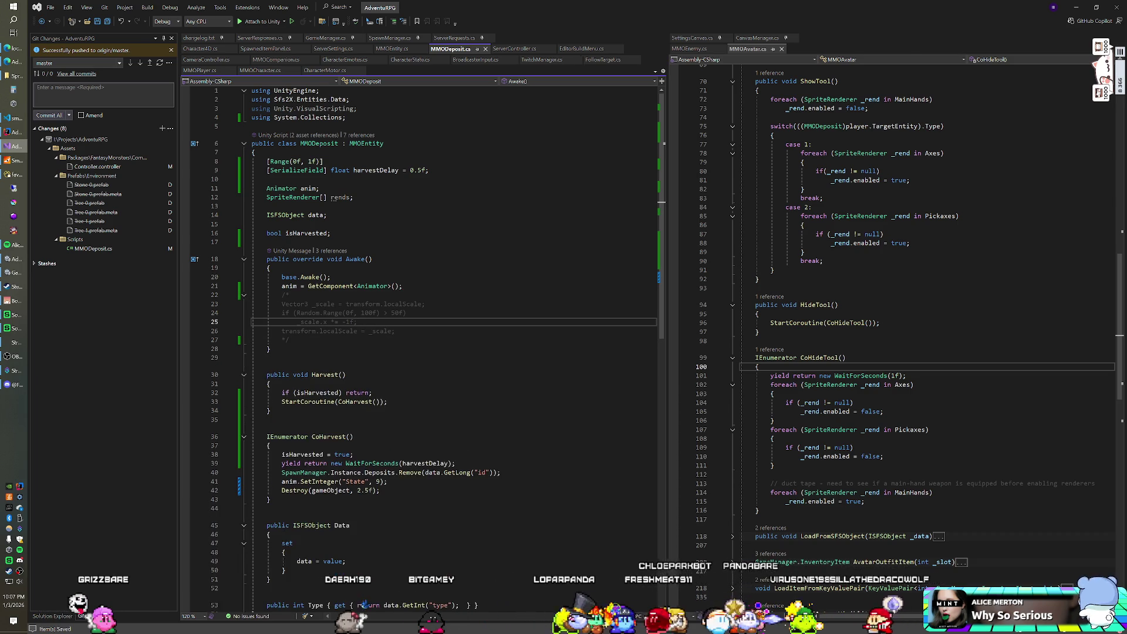
key("alt+Tab")
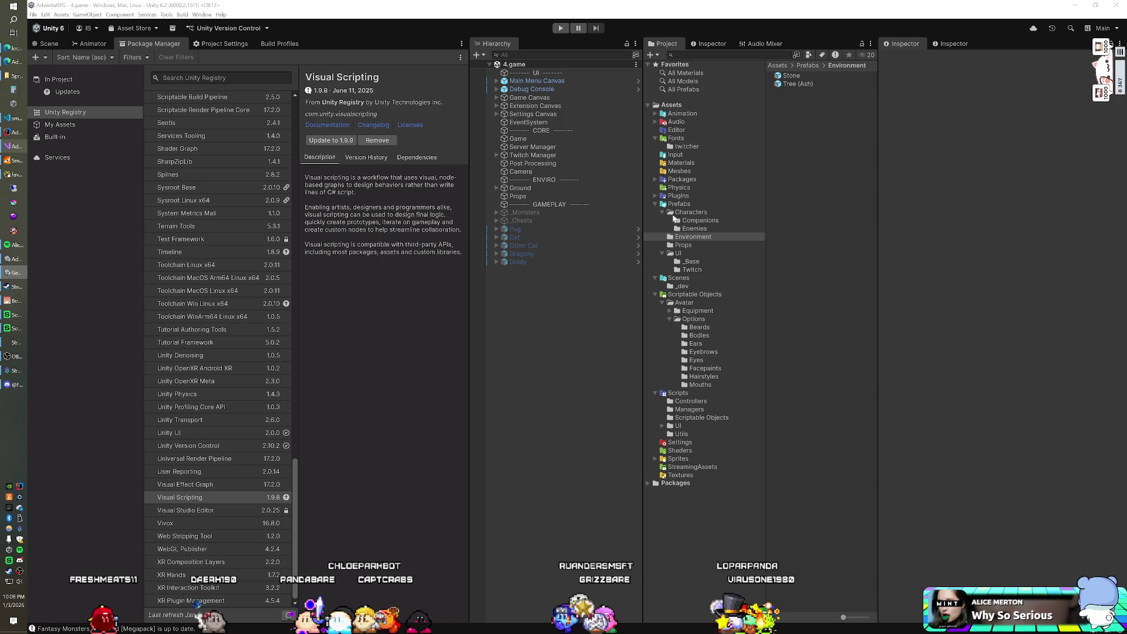
Follow the Tree (Ash) prefab's Animator Death state to its Death clip and open it.
left_click(786, 85)
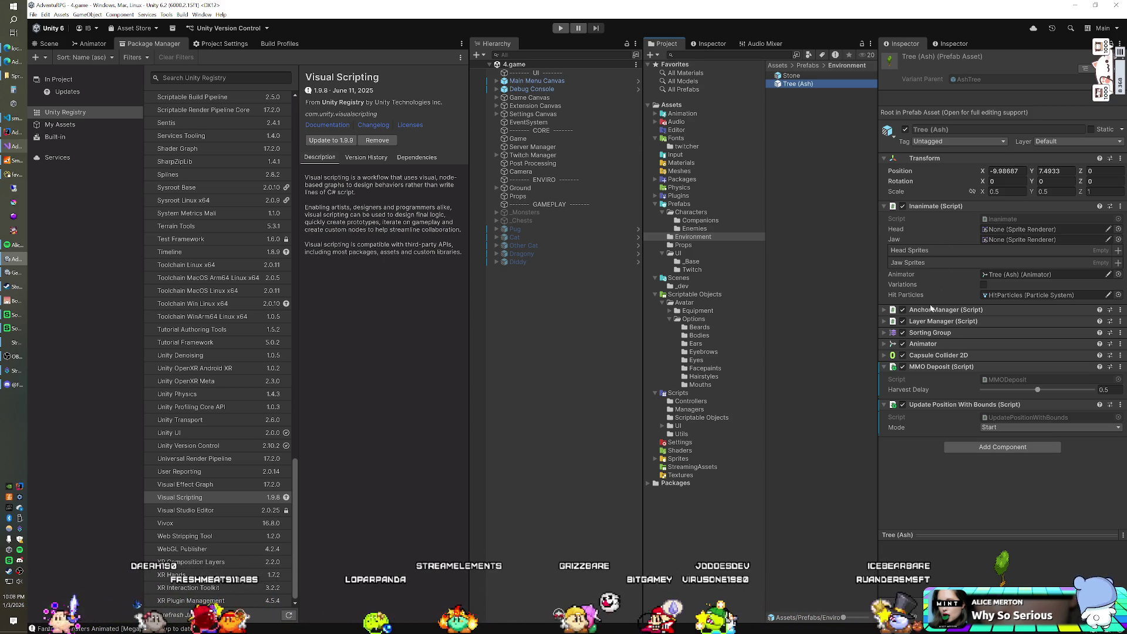
left_click(91, 43)
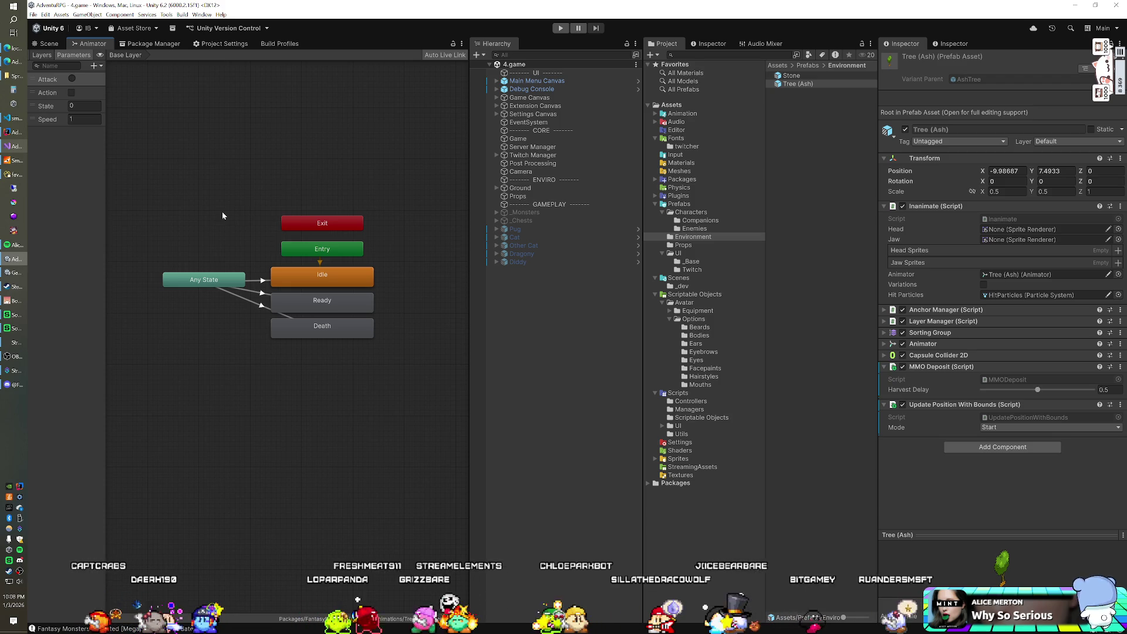
left_click(311, 340)
left_click(1004, 85)
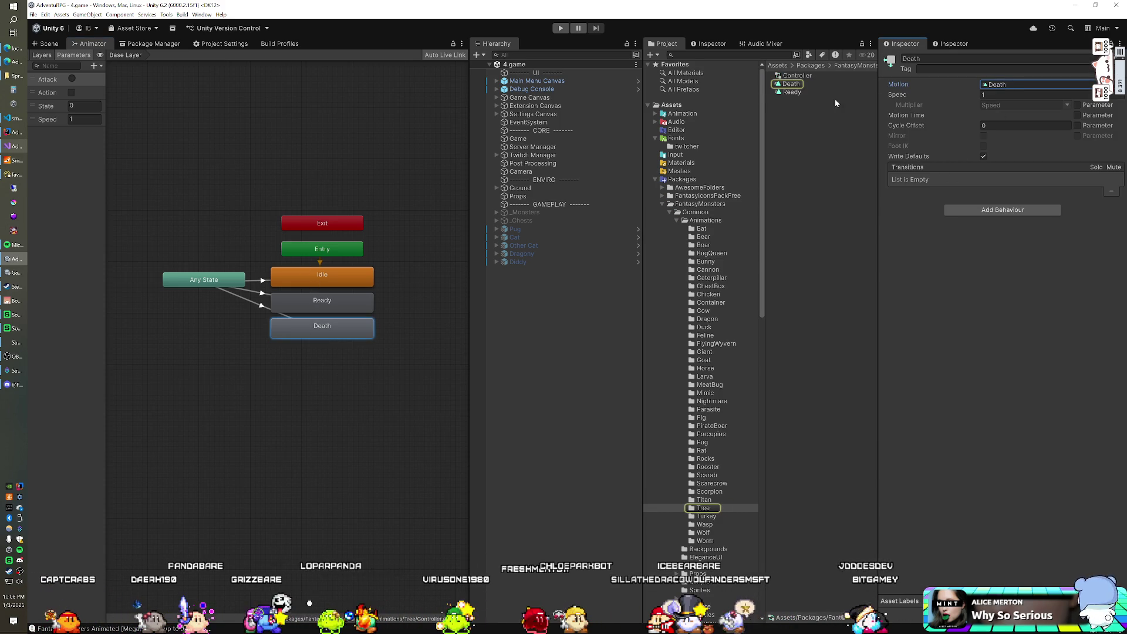
left_click(791, 85)
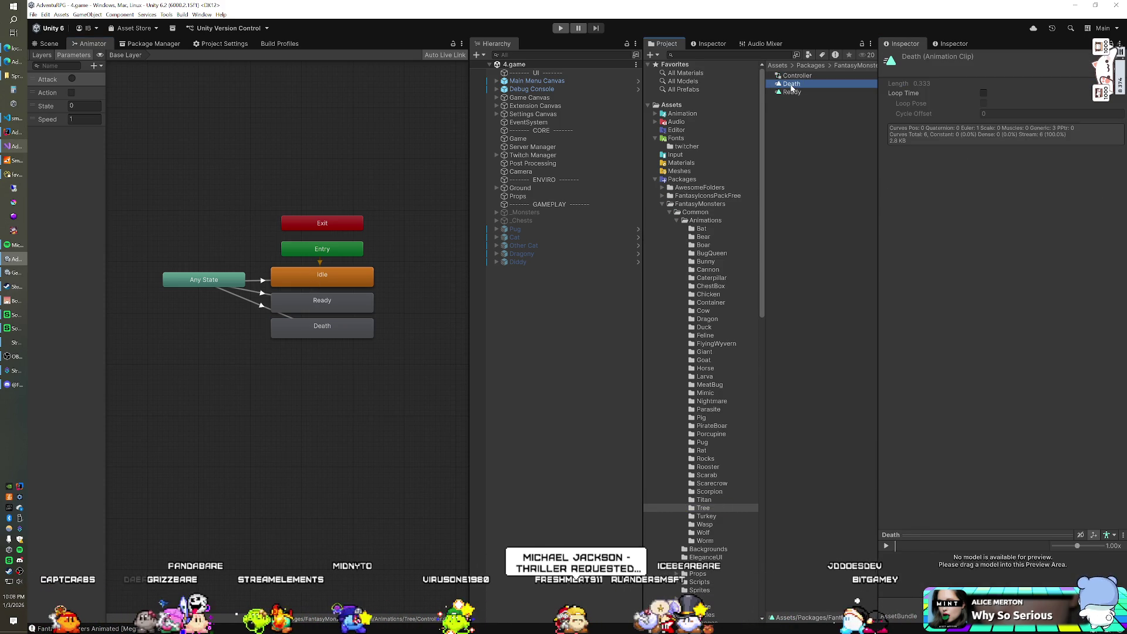
double_click(792, 84)
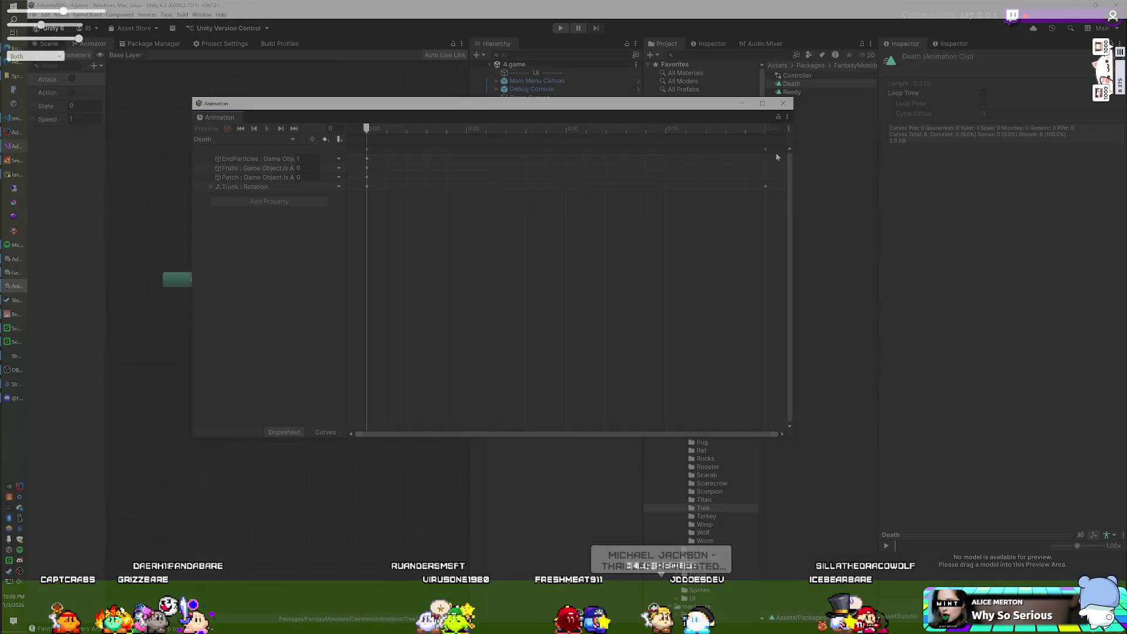
Expand Trunk : Rotation and move to the 0:20 keyframe, where Rotation.z reads -100.
scroll(683, 175, "down", 6)
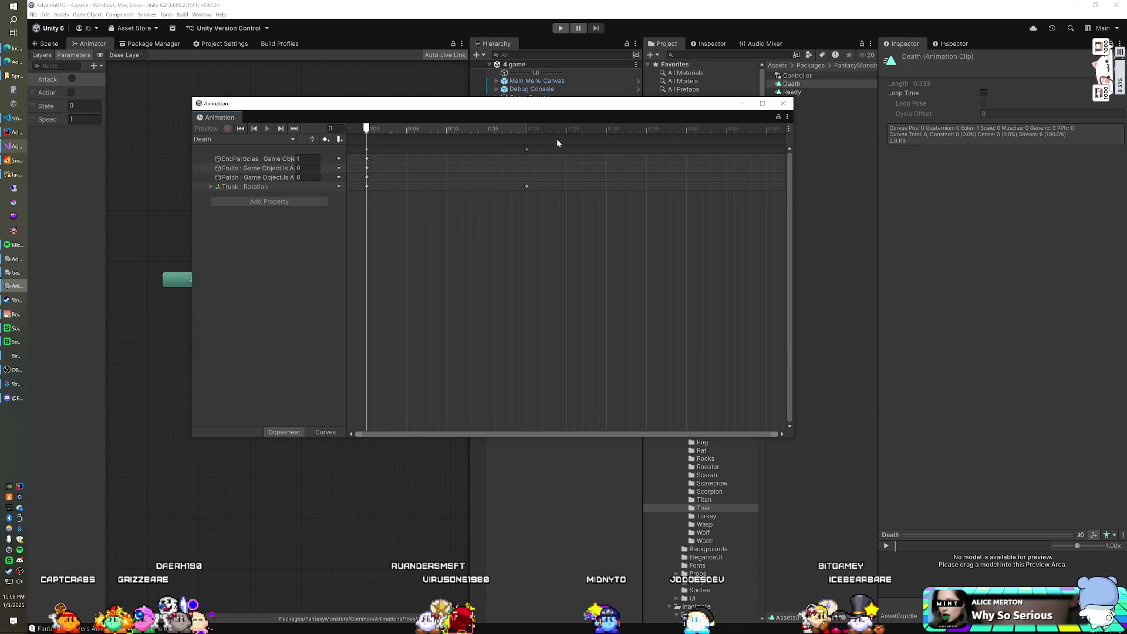
left_click(212, 188)
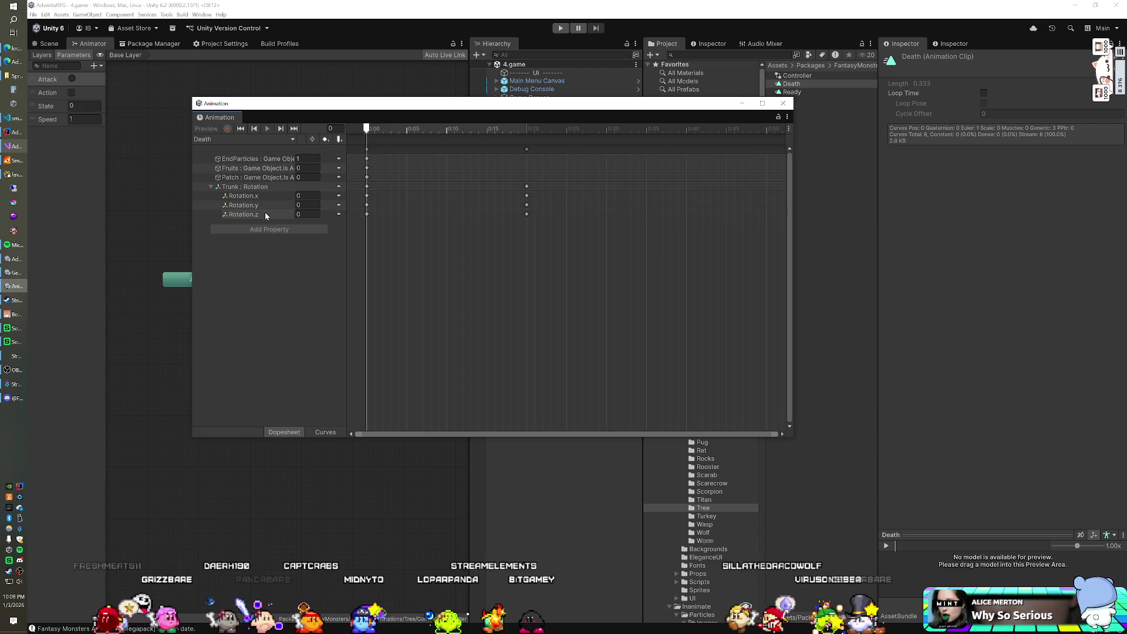
left_click(527, 150)
left_click(527, 132)
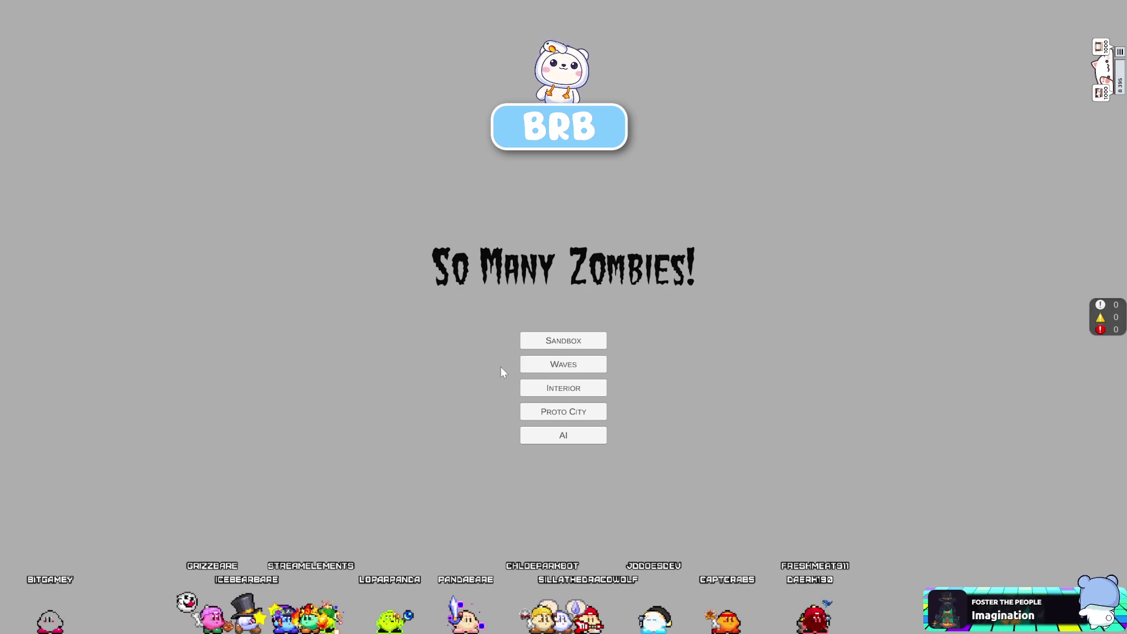
Choose AI mode on the So Many Zombies! main menu.
left_click(552, 433)
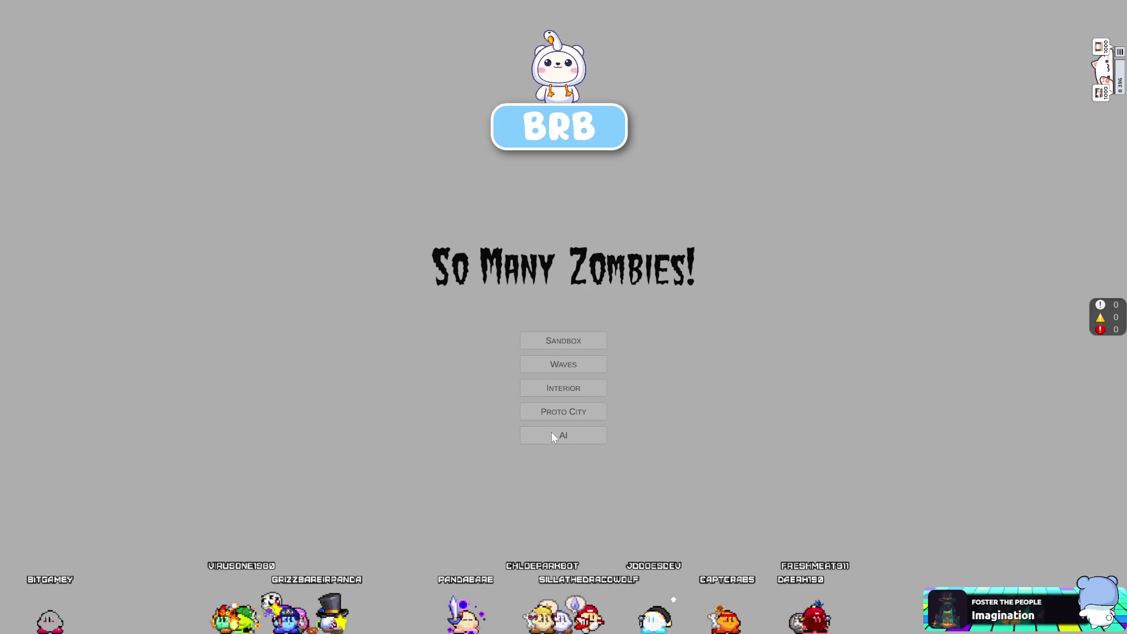
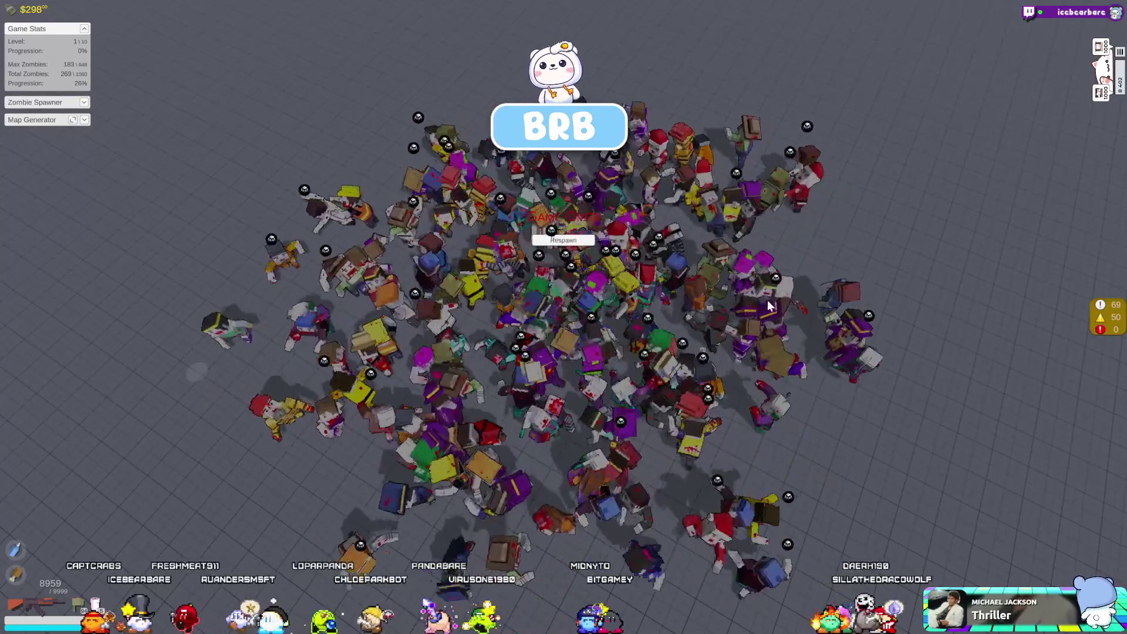
Switch So Many Zombies from fullscreen to windowed mode with Alt+Enter.
key("alt+Return")
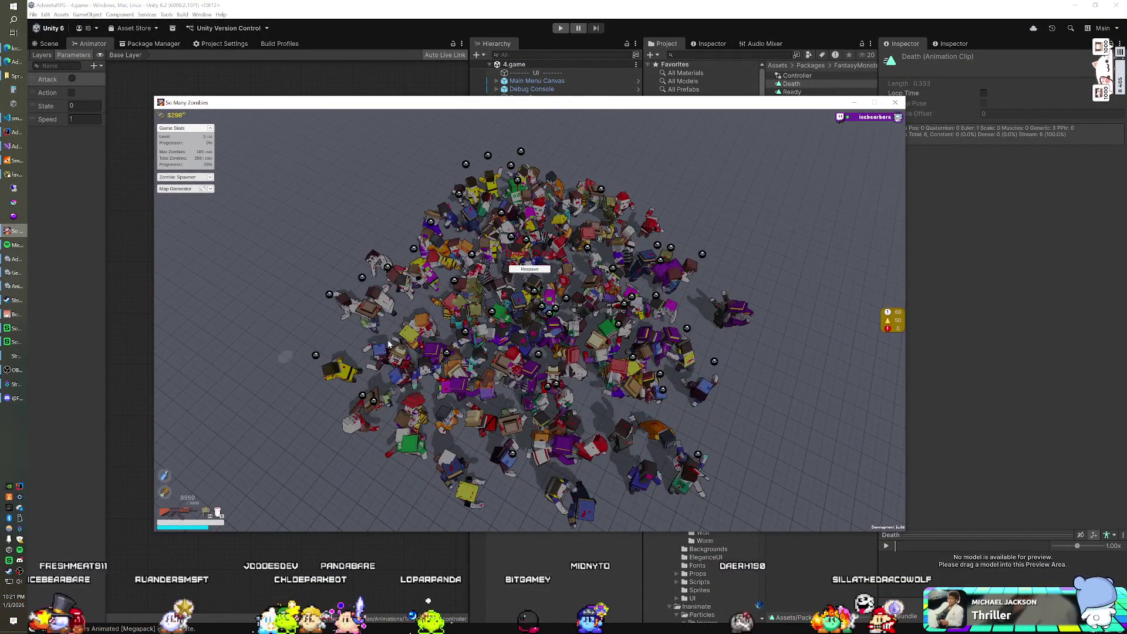
Leave the game and return to the Unity editor showing the Death clip's keyframes.
key("alt+Tab")
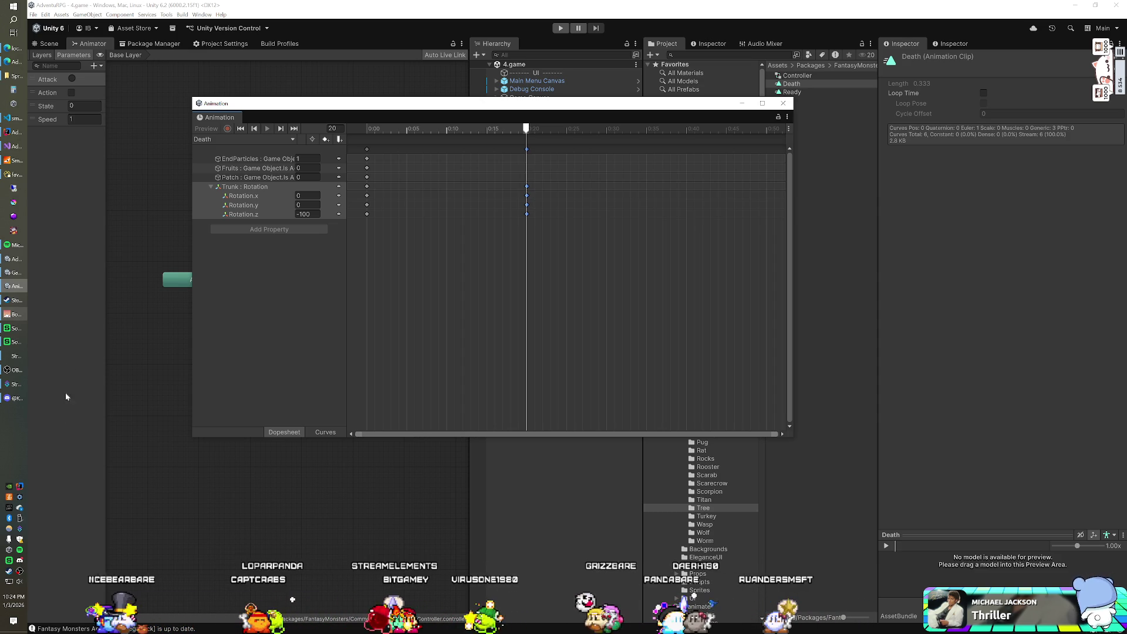
Clear all Windows notifications and close the floating Death clip Animation window.
left_click(14, 621)
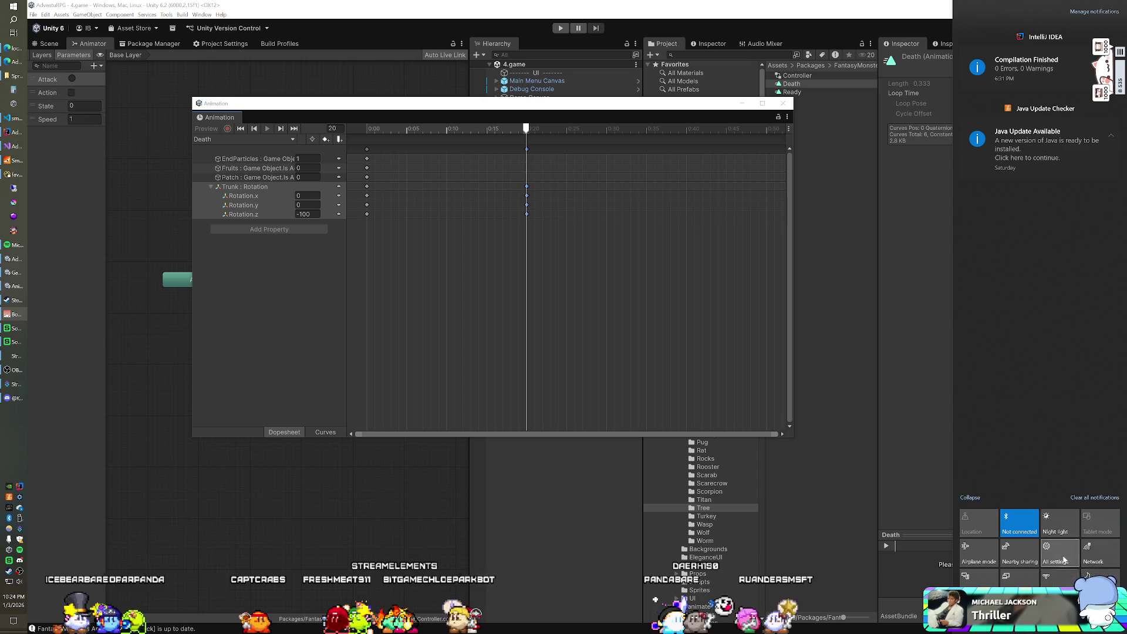
left_click(1084, 501)
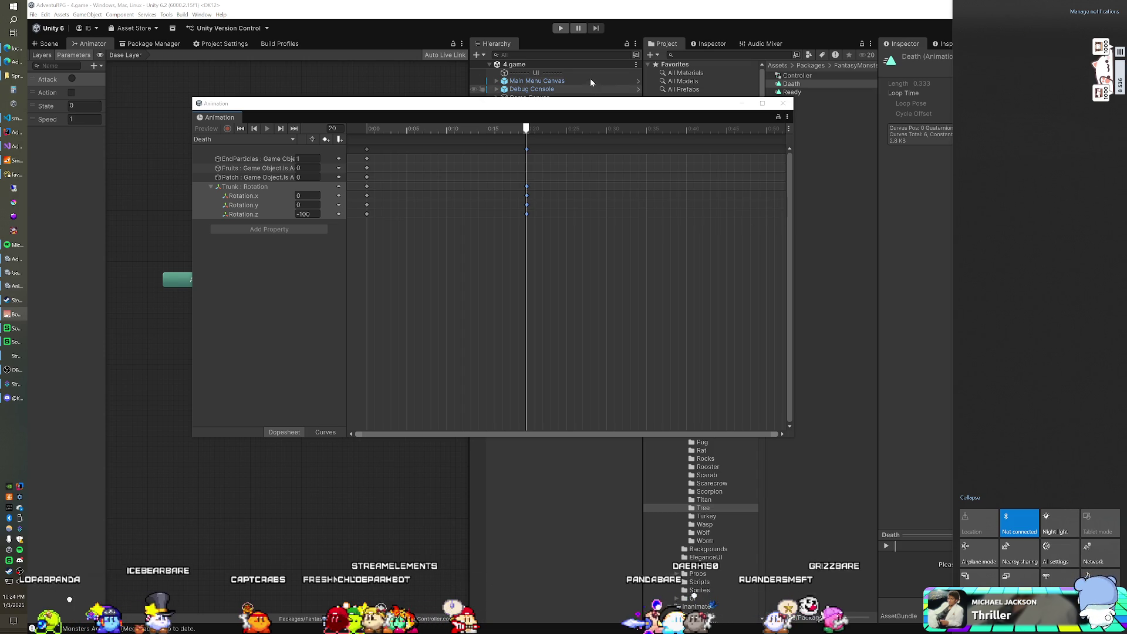
left_click(445, 112)
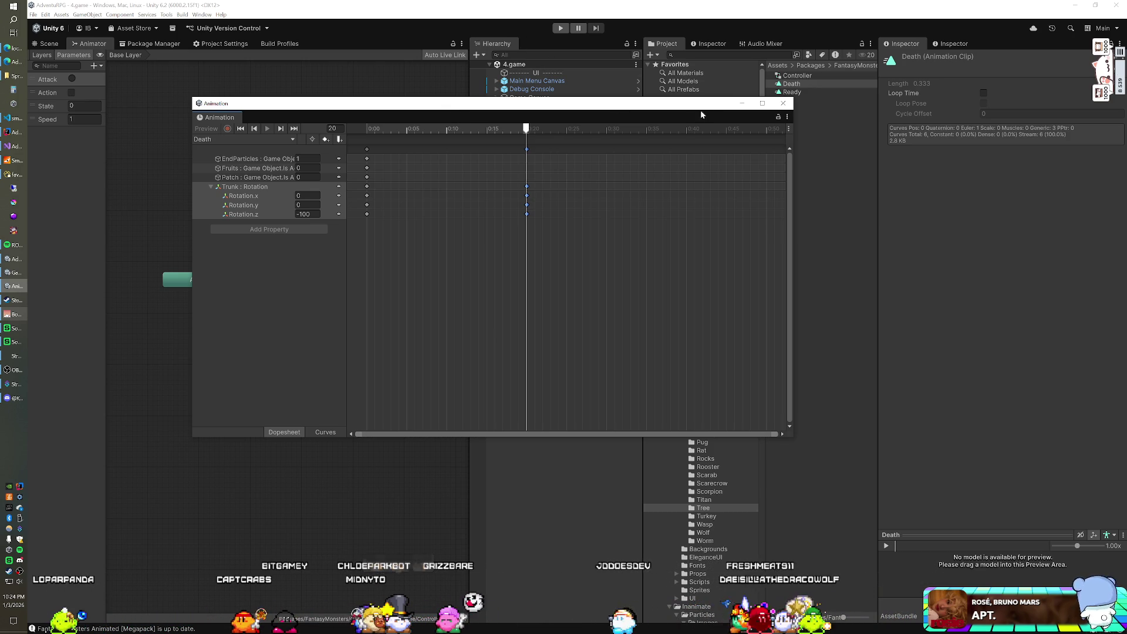
left_click(784, 104)
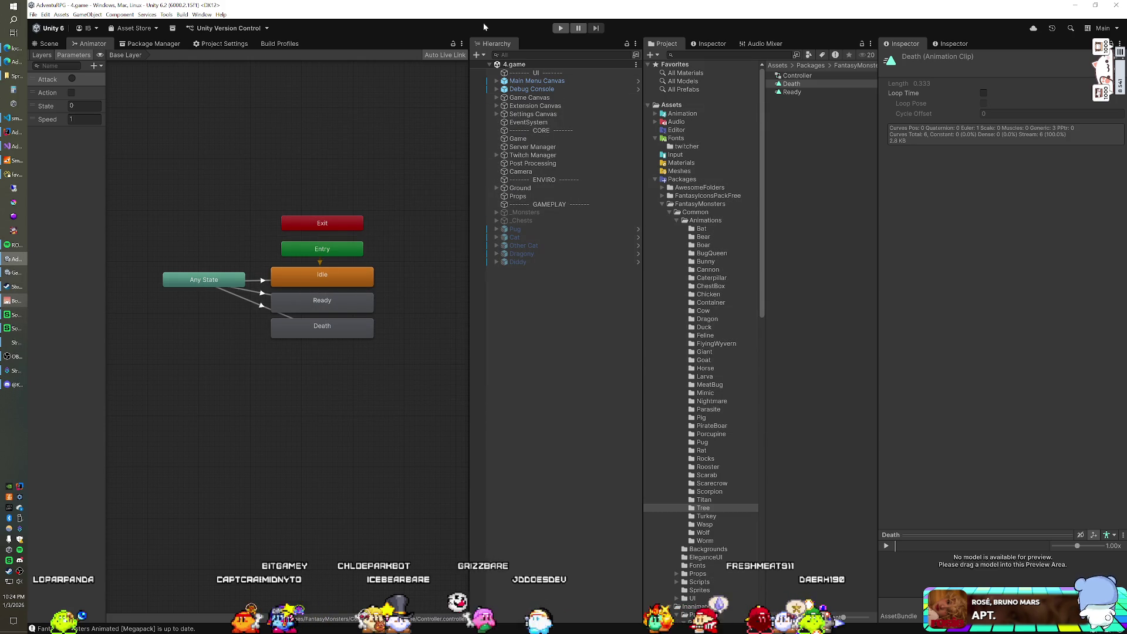
Start Unity play mode, then bring Visual Studio with MMODeposit.cs to the front.
left_click(561, 28)
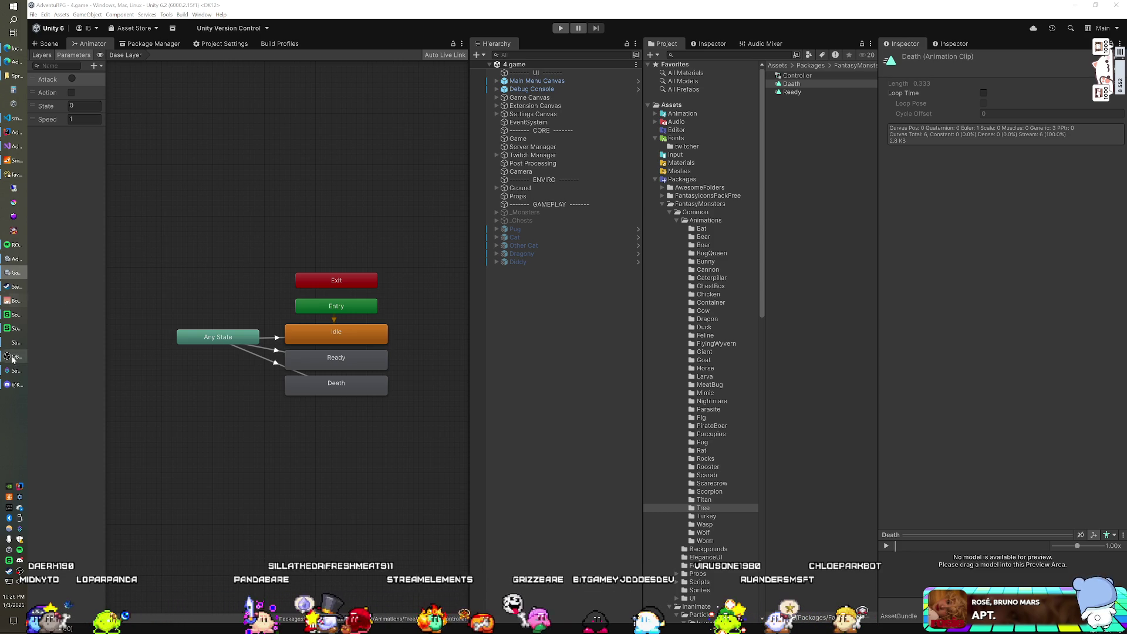
left_click(10, 384)
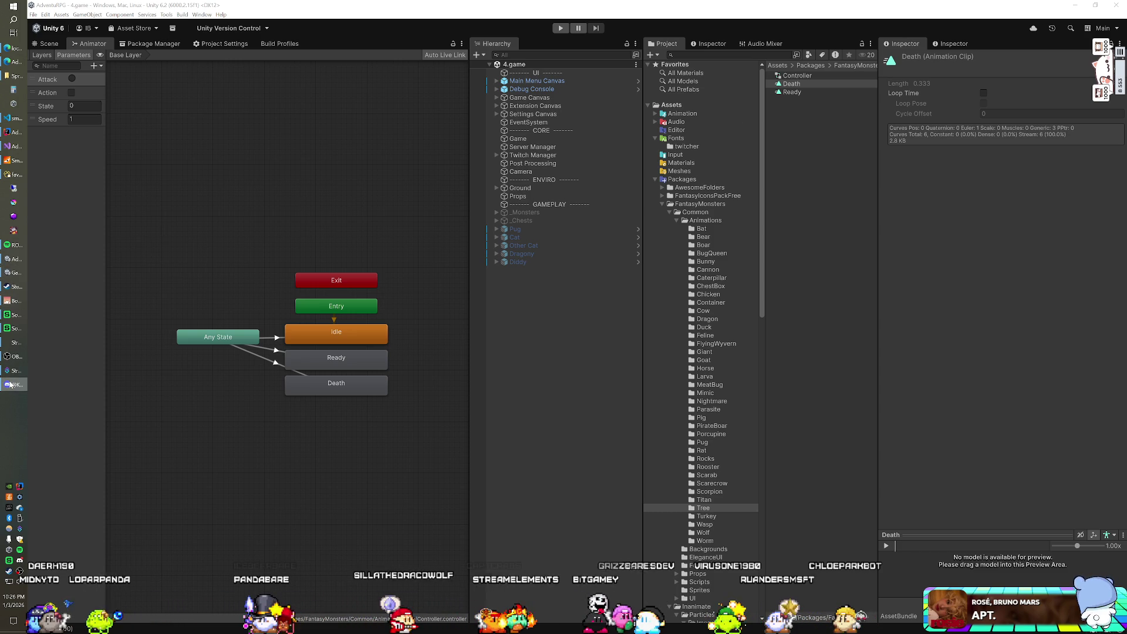
left_click(269, 286)
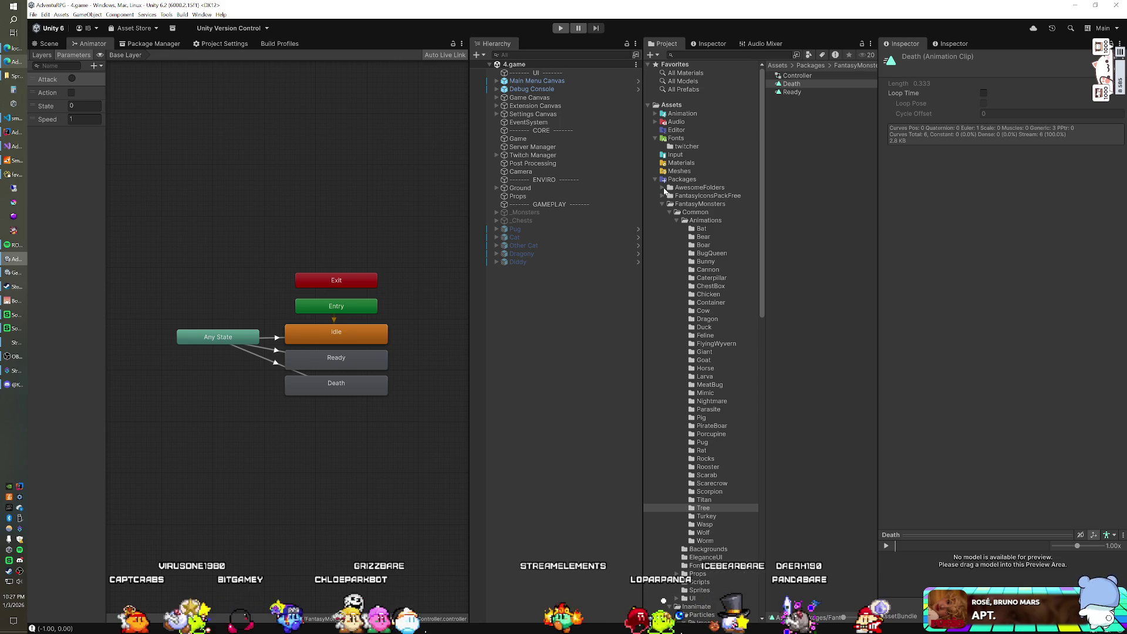
left_click(14, 147)
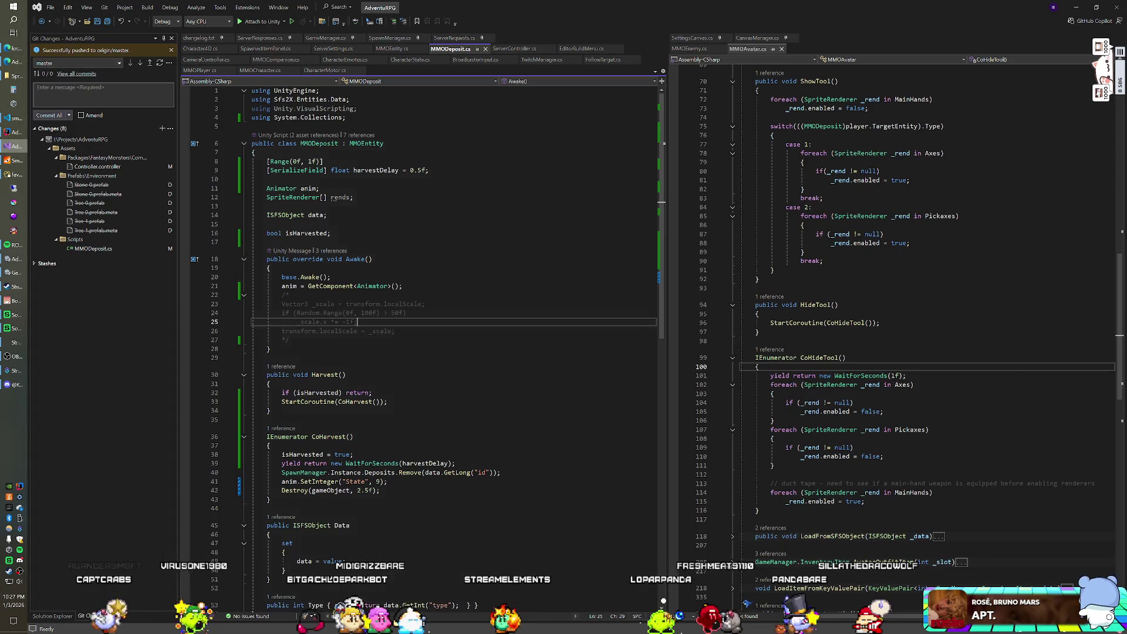
Bump the changelog version to v0.8.4k, save, and commit using 'v0.8.4k' as the message.
left_click(203, 40)
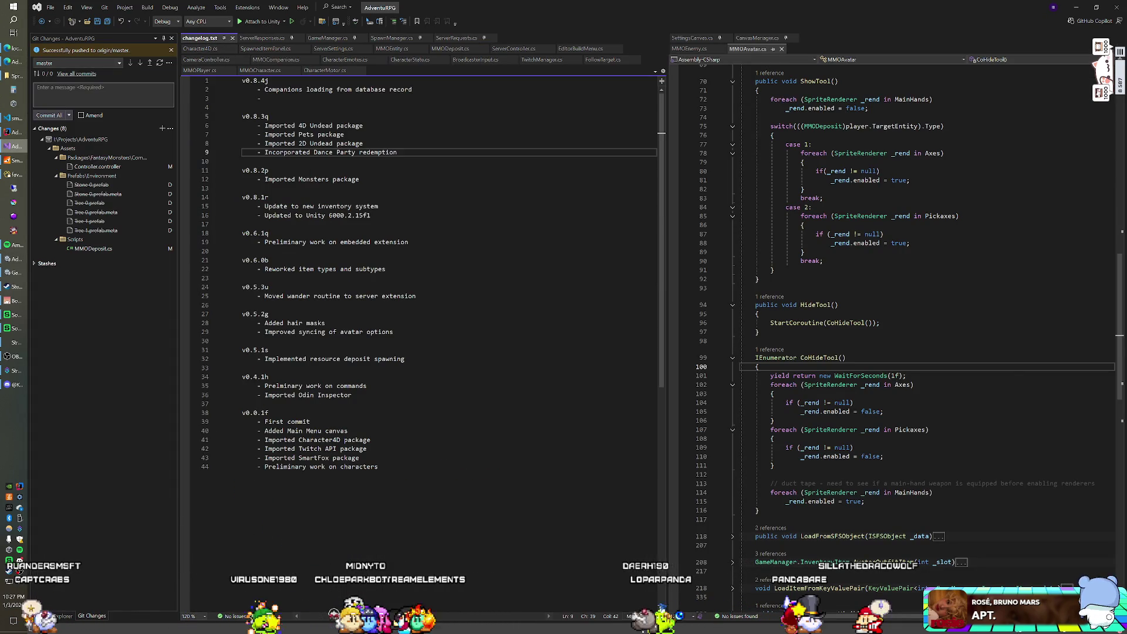
key("BackSpace")
type("k")
key("shift+Home")
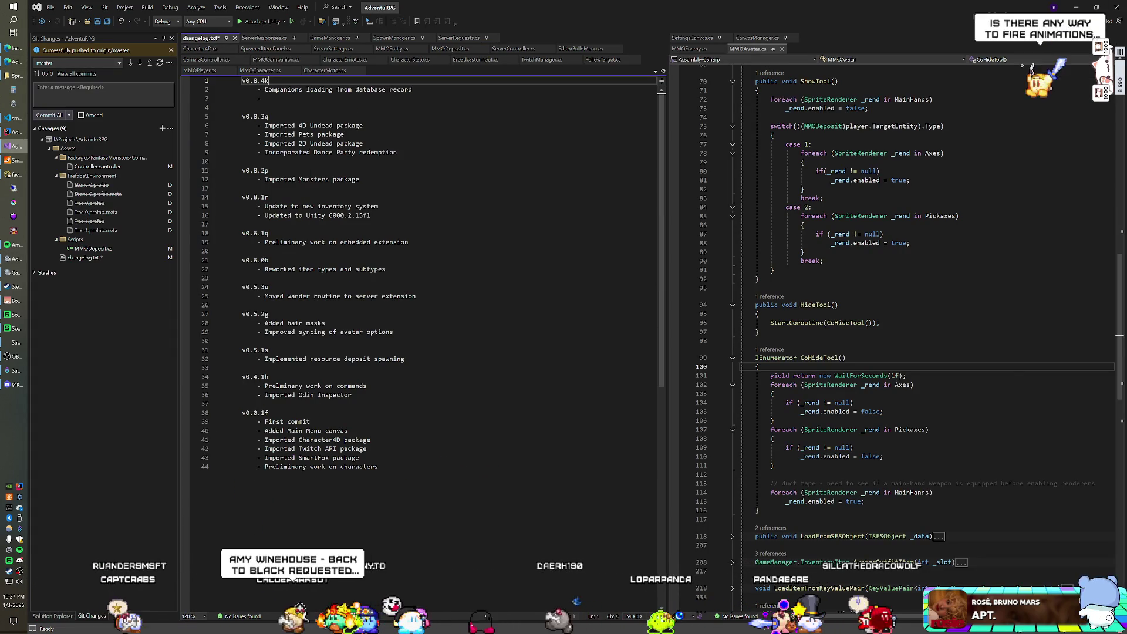
key("ctrl+c")
key("ctrl+s")
left_click(147, 97)
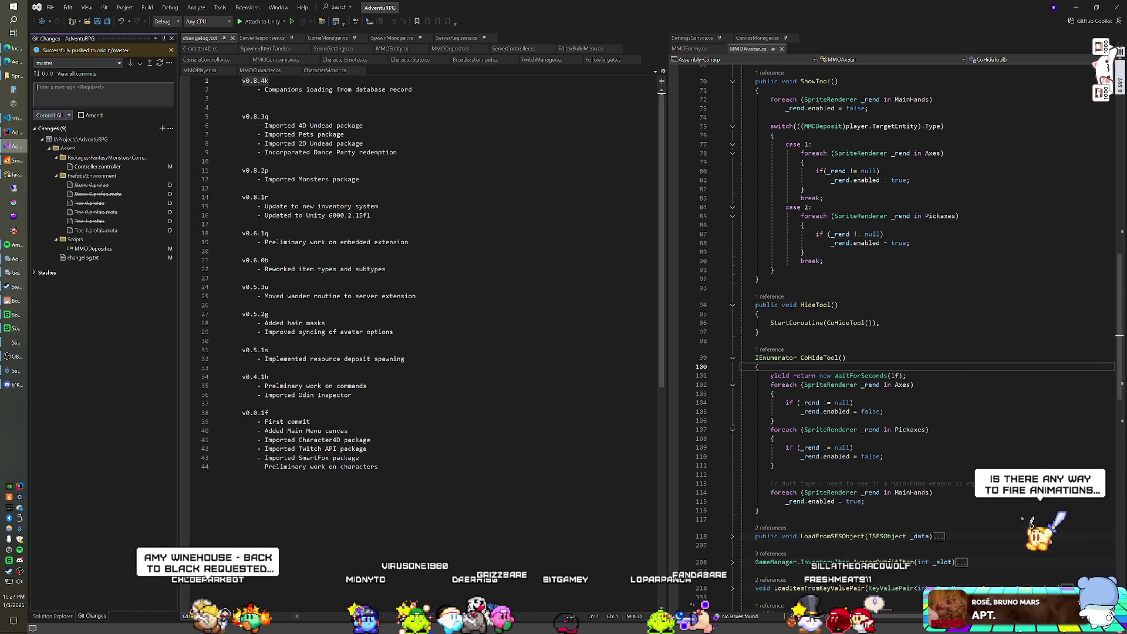
key("ctrl+v")
key("ctrl+Return")
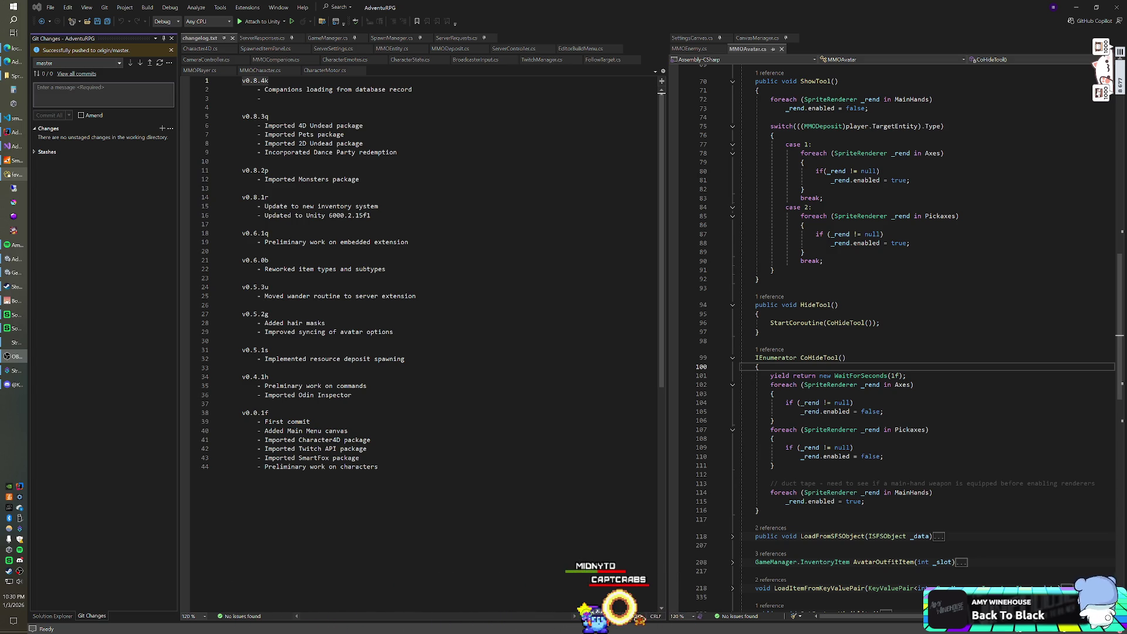
Put the cursor on the empty bullet under v0.8.4k, then switch to the game window.
left_click(265, 98)
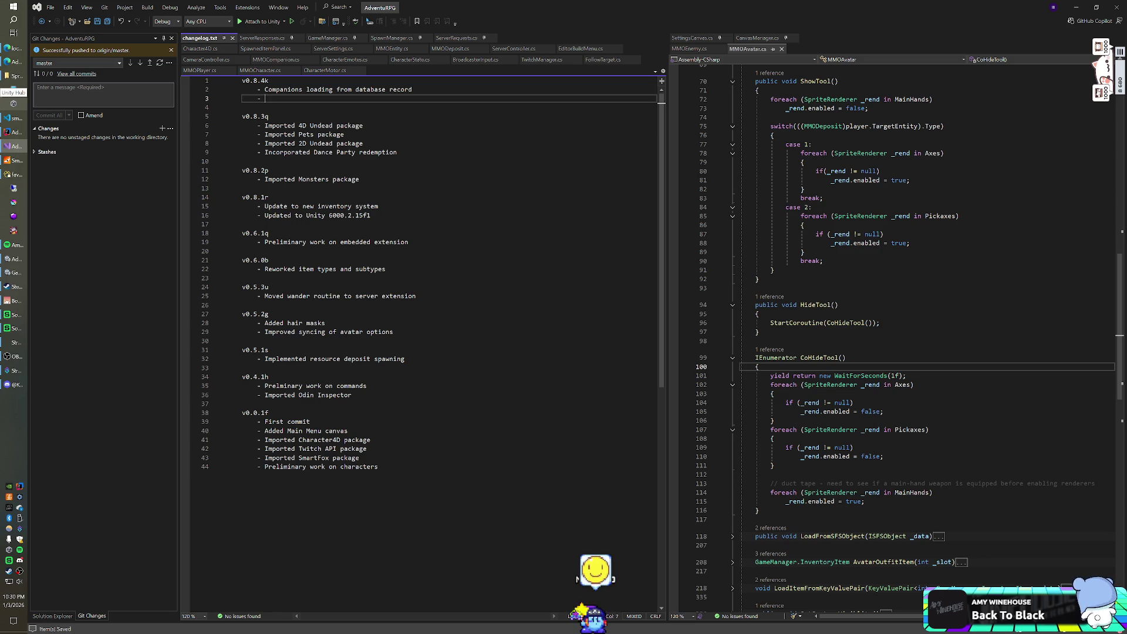
left_click(413, 89)
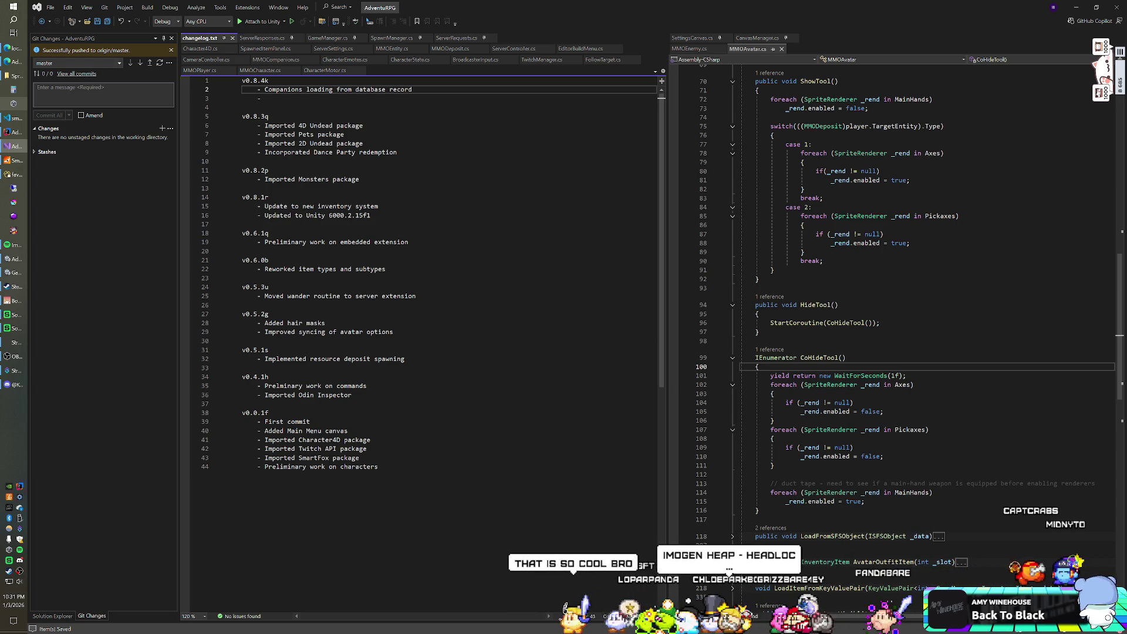
left_click(265, 98)
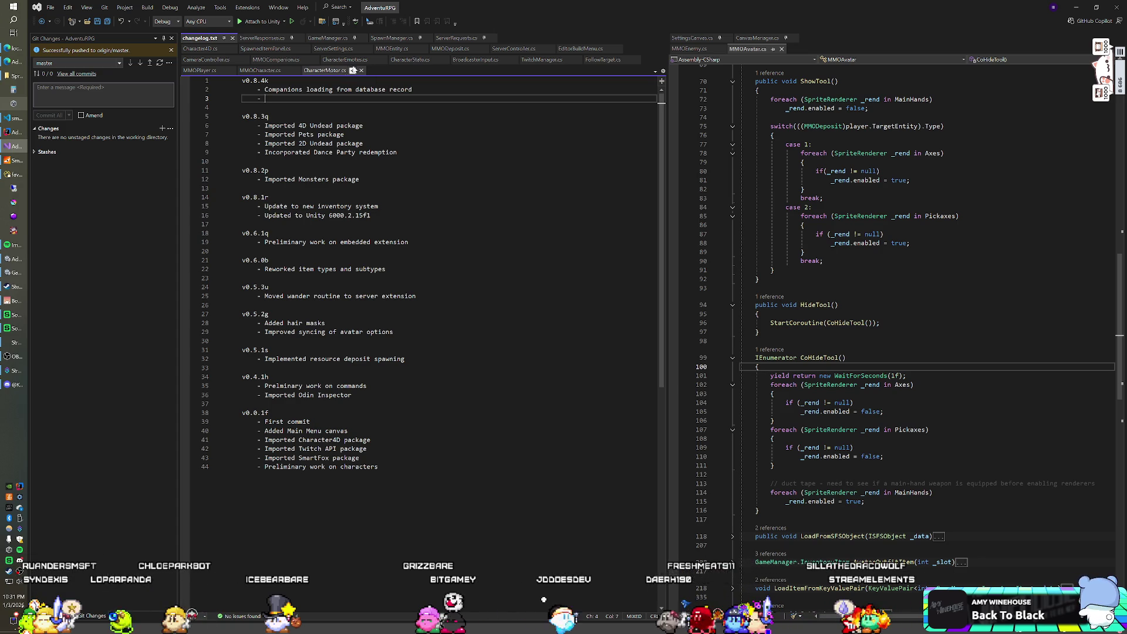
key("alt+Tab")
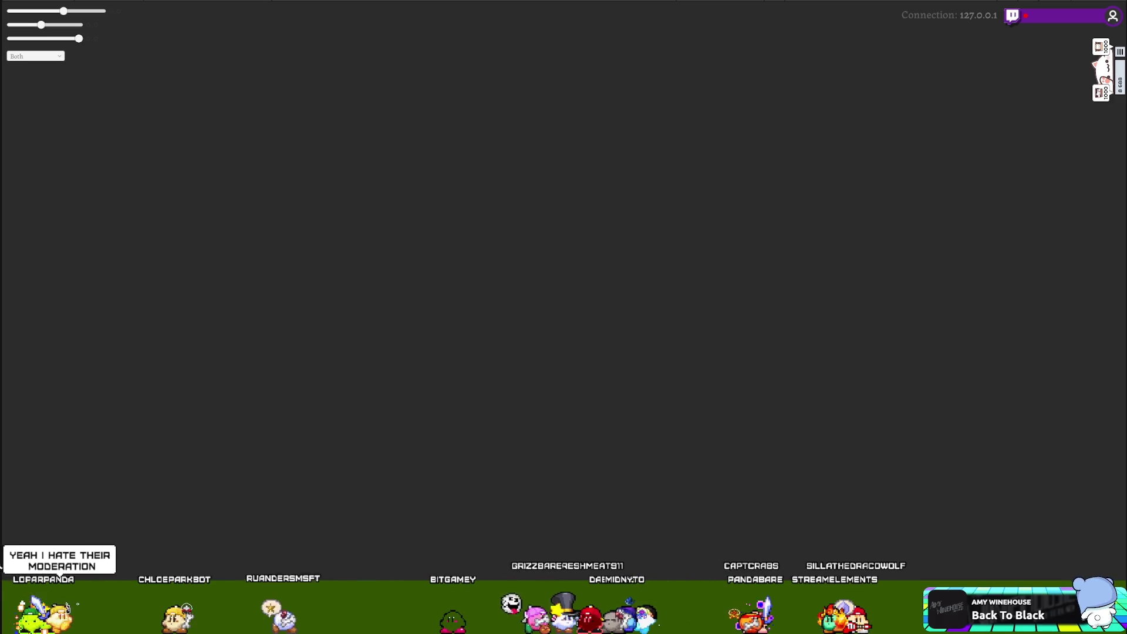
Switch back to Unity and stop play mode, returning to the Animator graph.
key("alt+Tab")
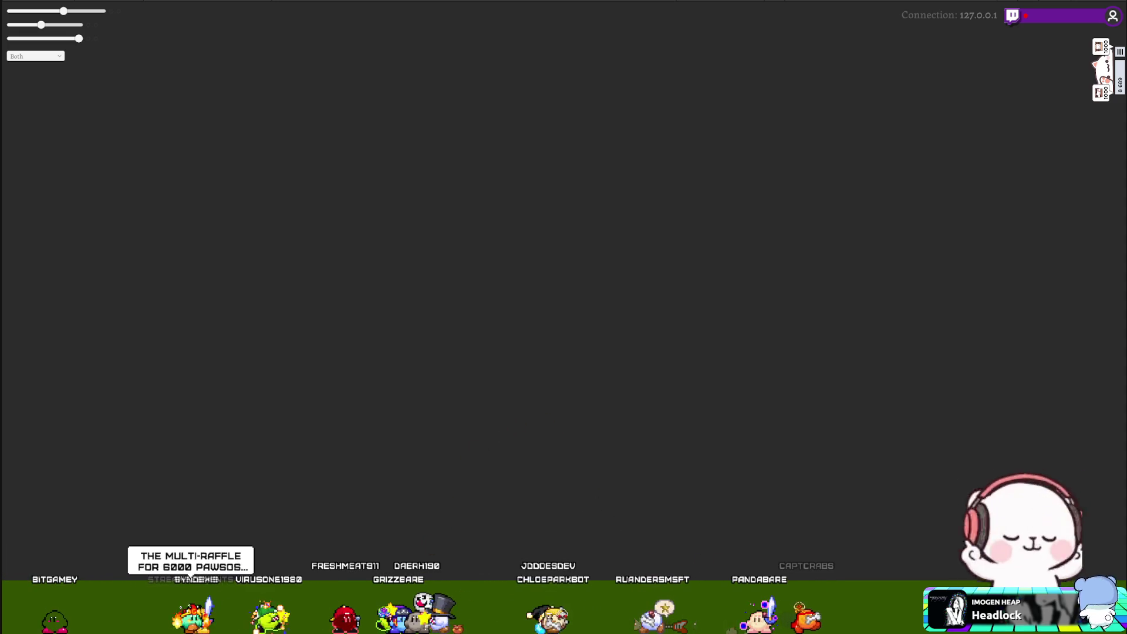
key("ctrl+p")
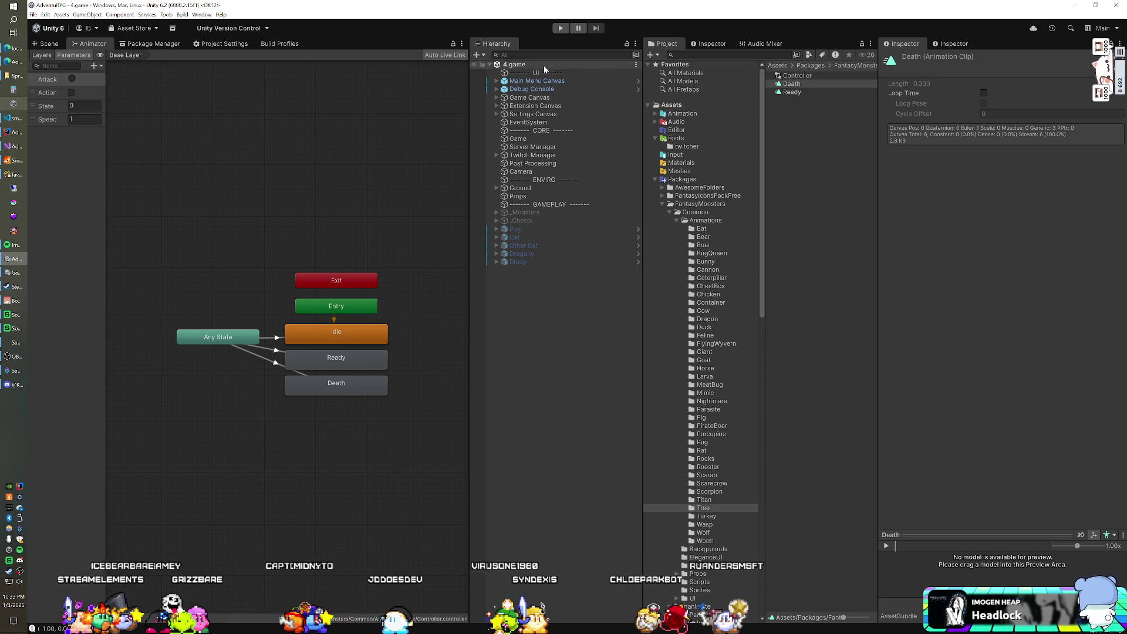
Place Tree (Ash) from Prefabs/Environment, inspect its Body and Trunk, then delete it.
left_click(656, 179)
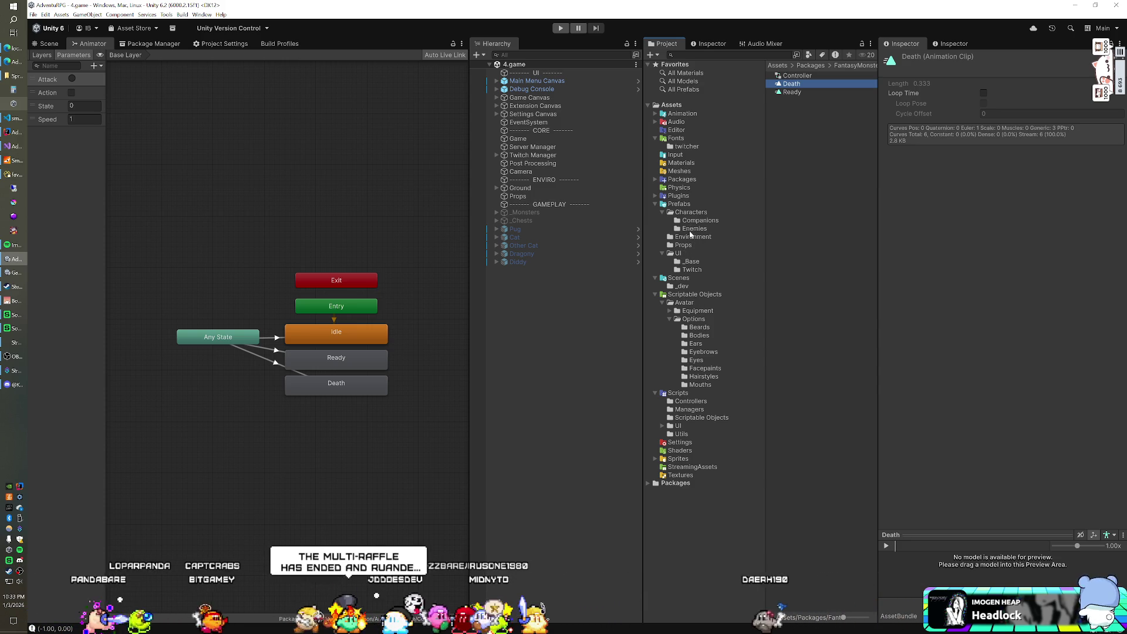
left_click(693, 237)
mouse_move(797, 84)
left_mouse_down()
mouse_move(549, 304)
mouse_move(520, 283)
left_mouse_up()
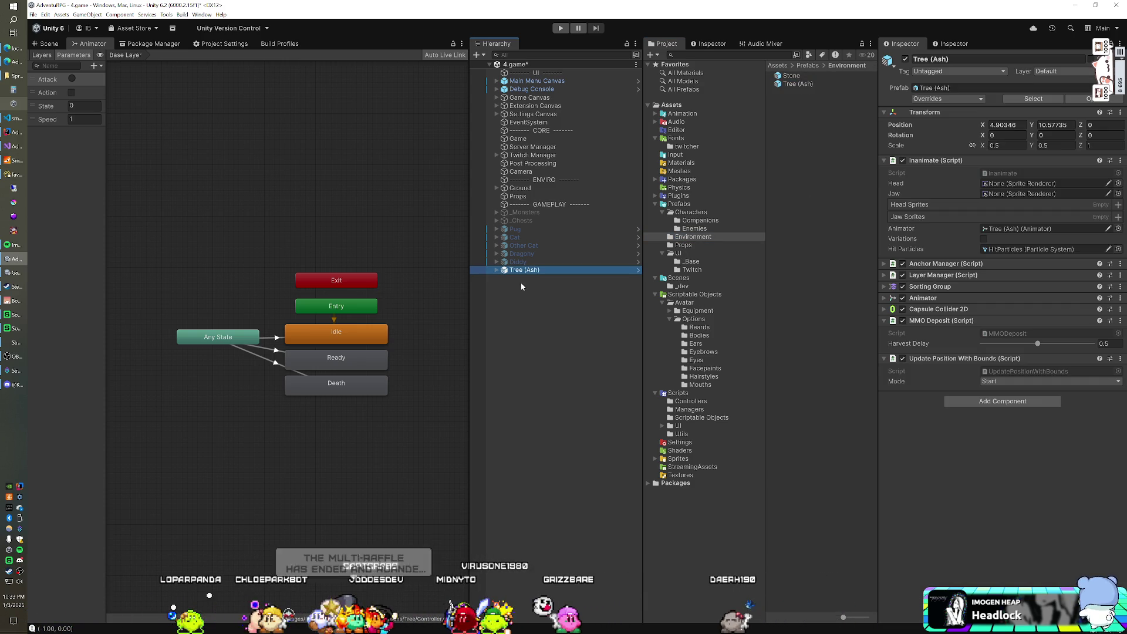
left_click(497, 270)
left_click(504, 277)
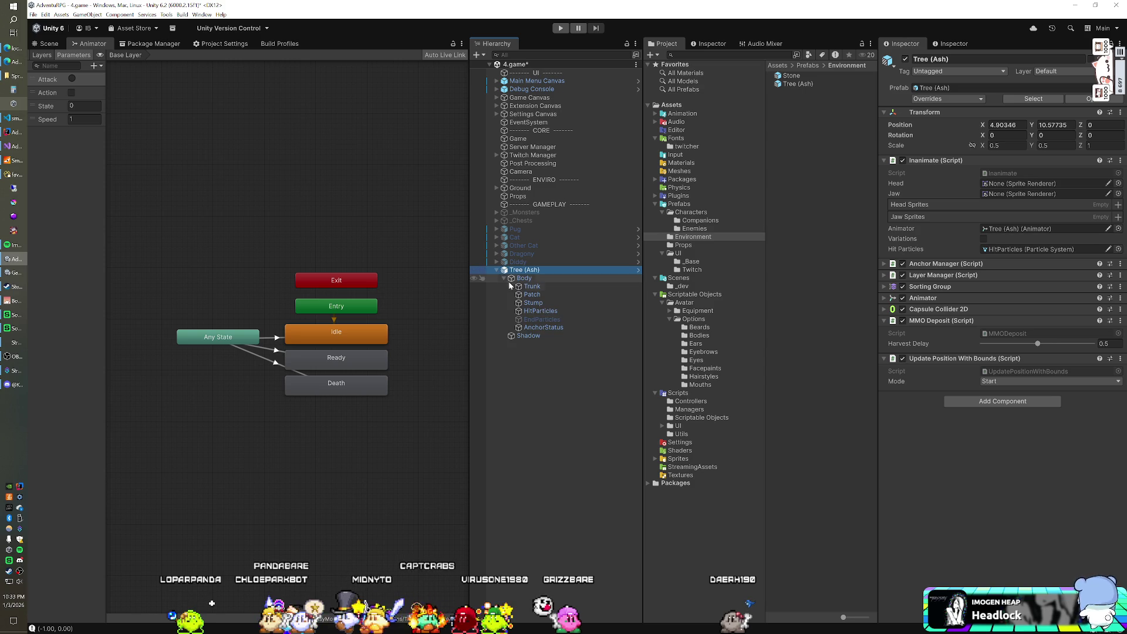
left_click(530, 286)
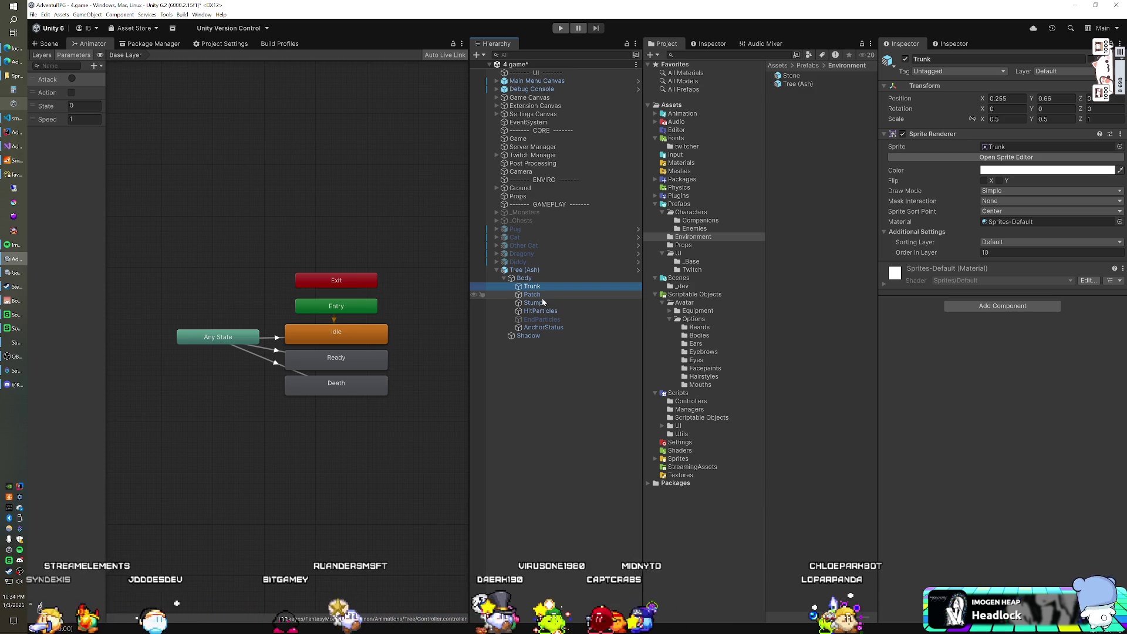
left_click(544, 269)
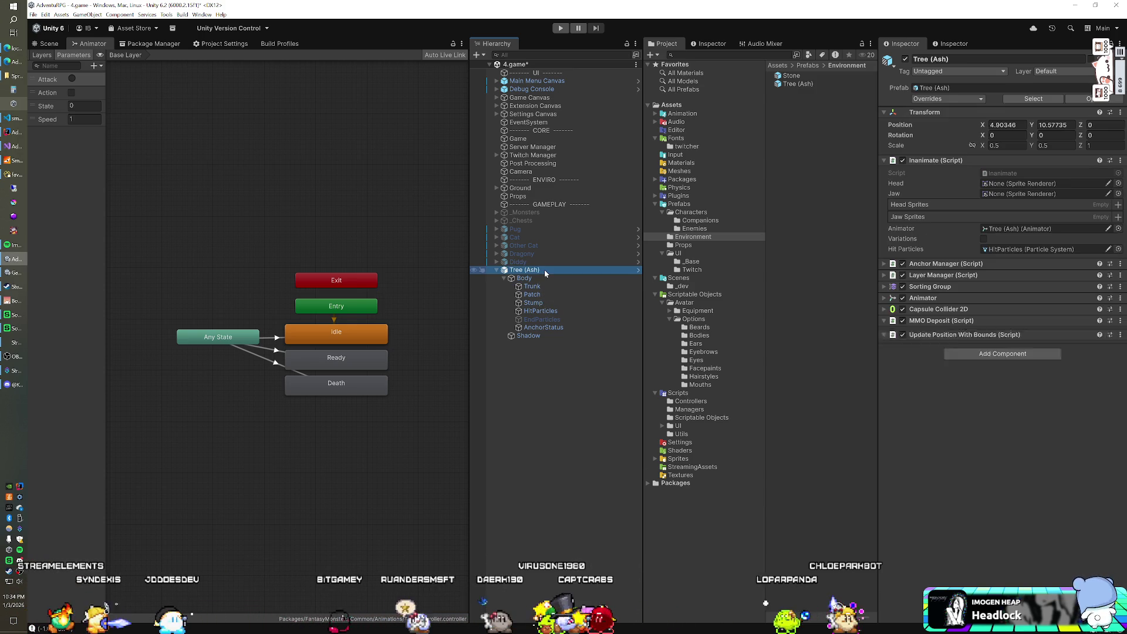
key("Delete")
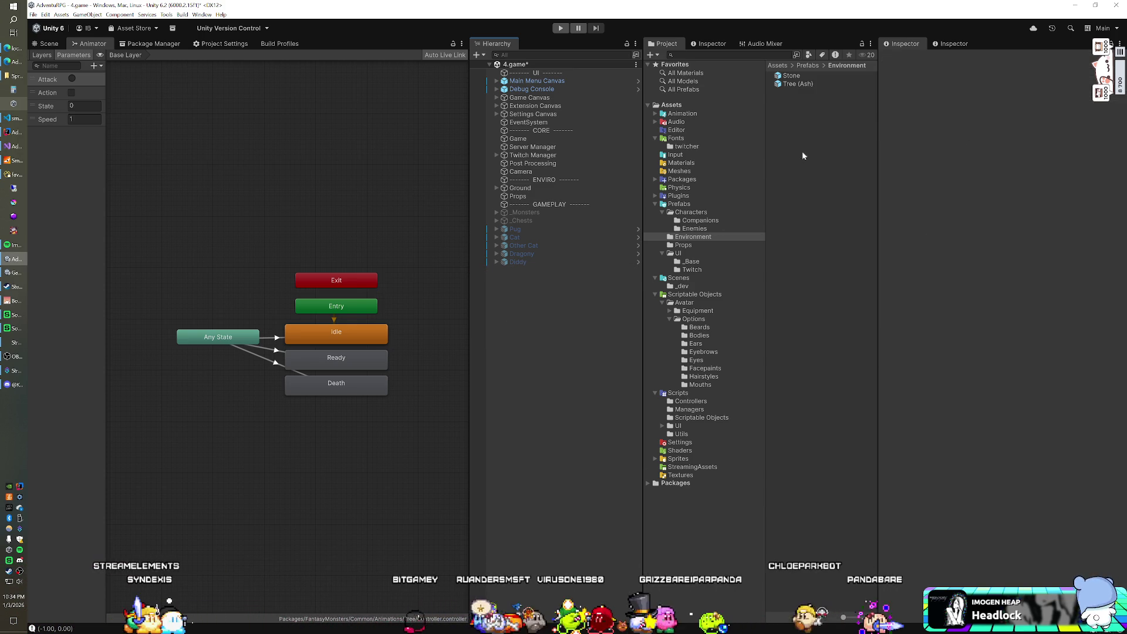
left_click(20, 144)
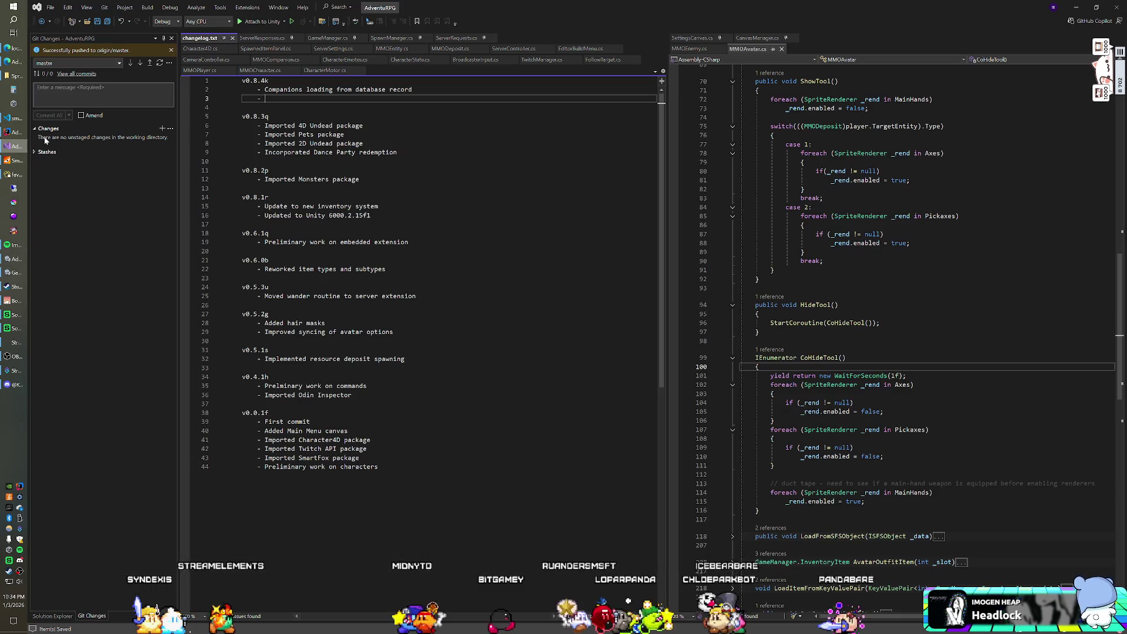
Show the MMOEntity.cs file in the Visual Studio editor.
left_click(398, 49)
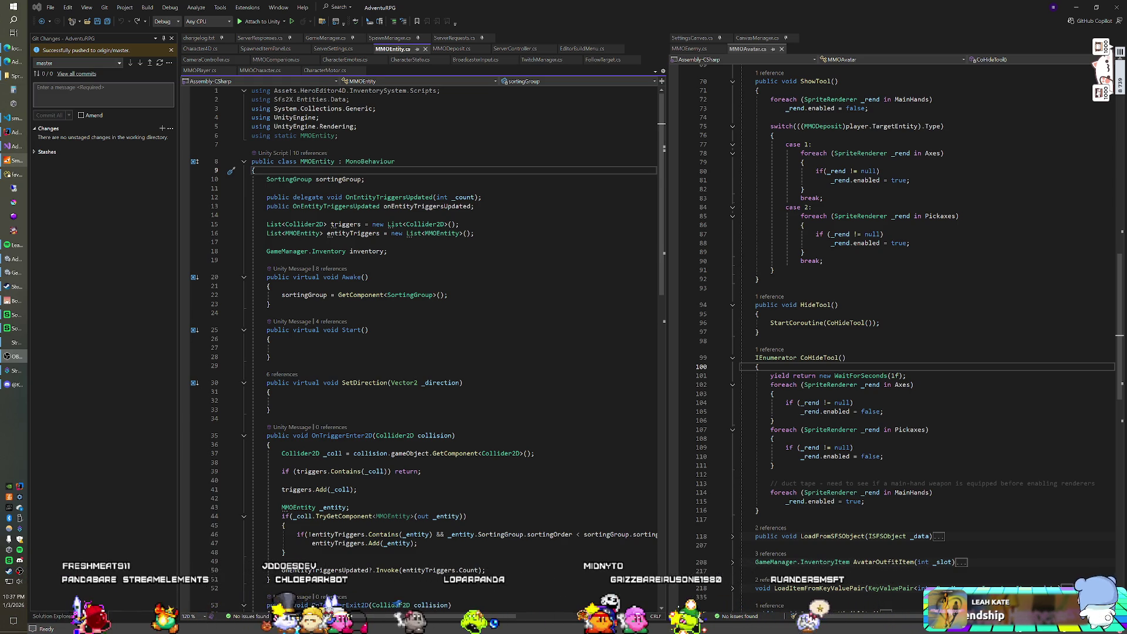
Add 'public enum DepositAnimMode { Animator, iTween }' below the Type property in MMODeposit.cs.
left_click(269, 304)
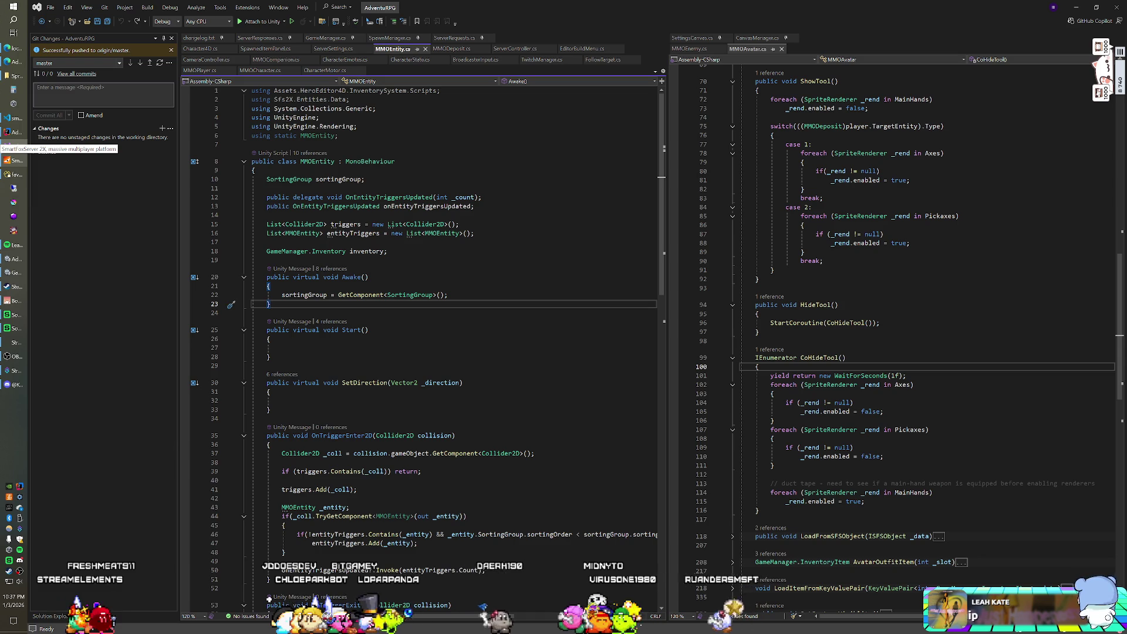
left_click(464, 50)
scroll(453, 328, "down", 10)
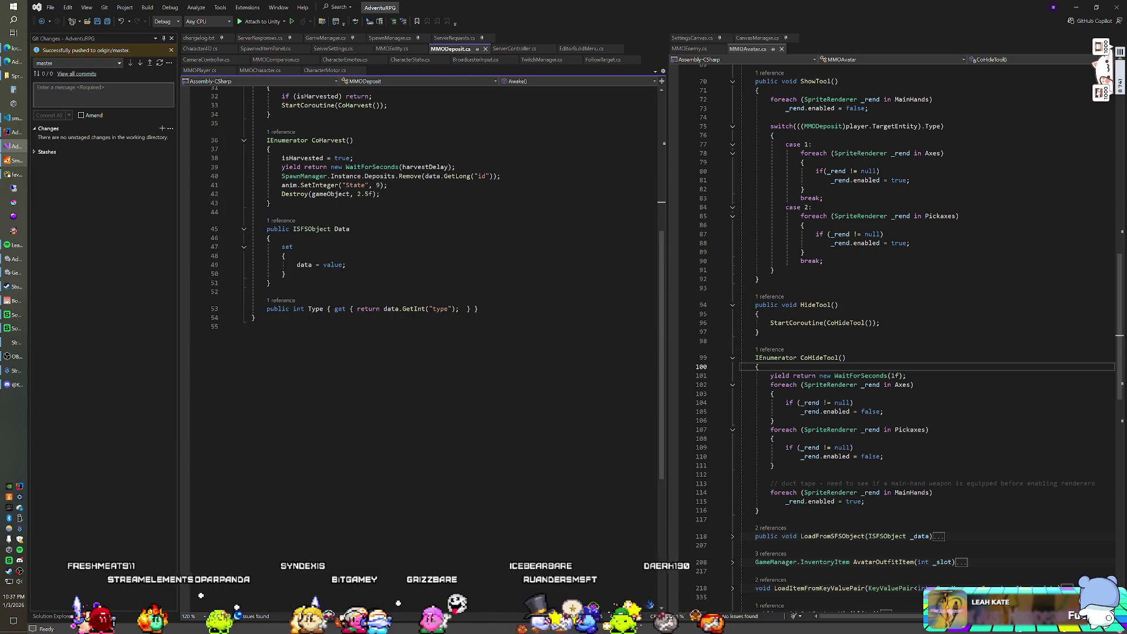
left_click(479, 309)
key("Return")
key("Return")
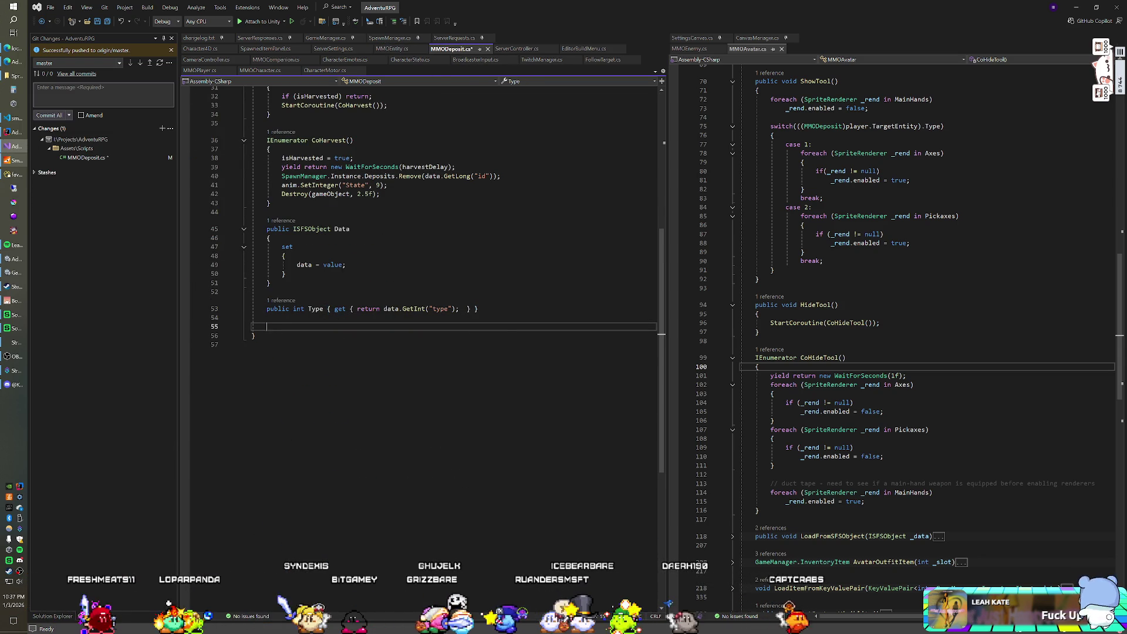
type("public enum Deplos")
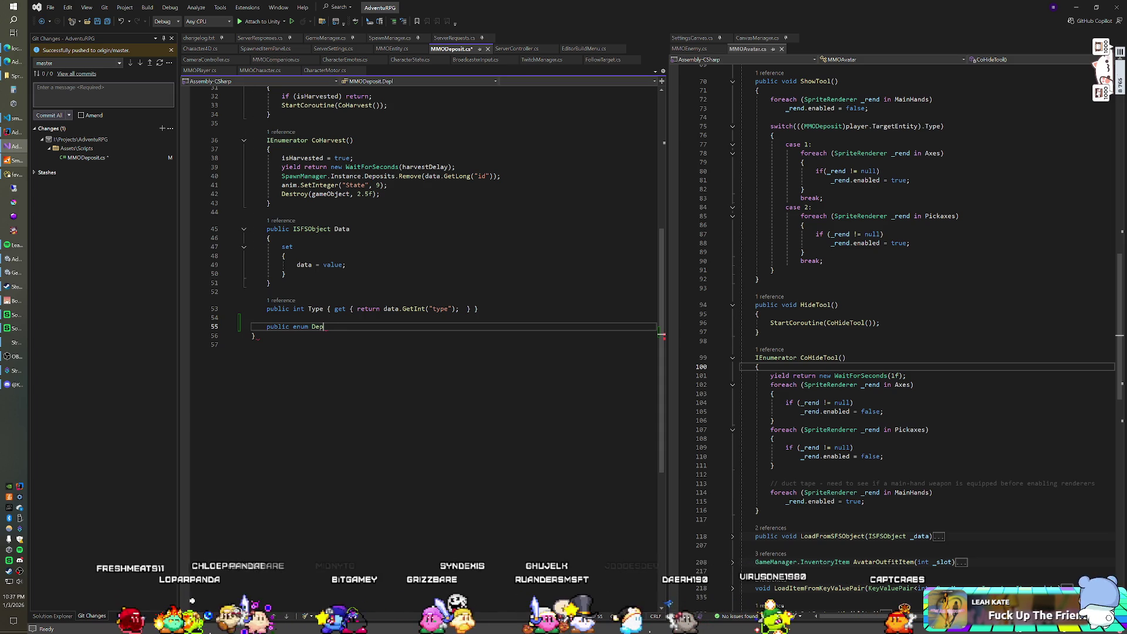
type("o")
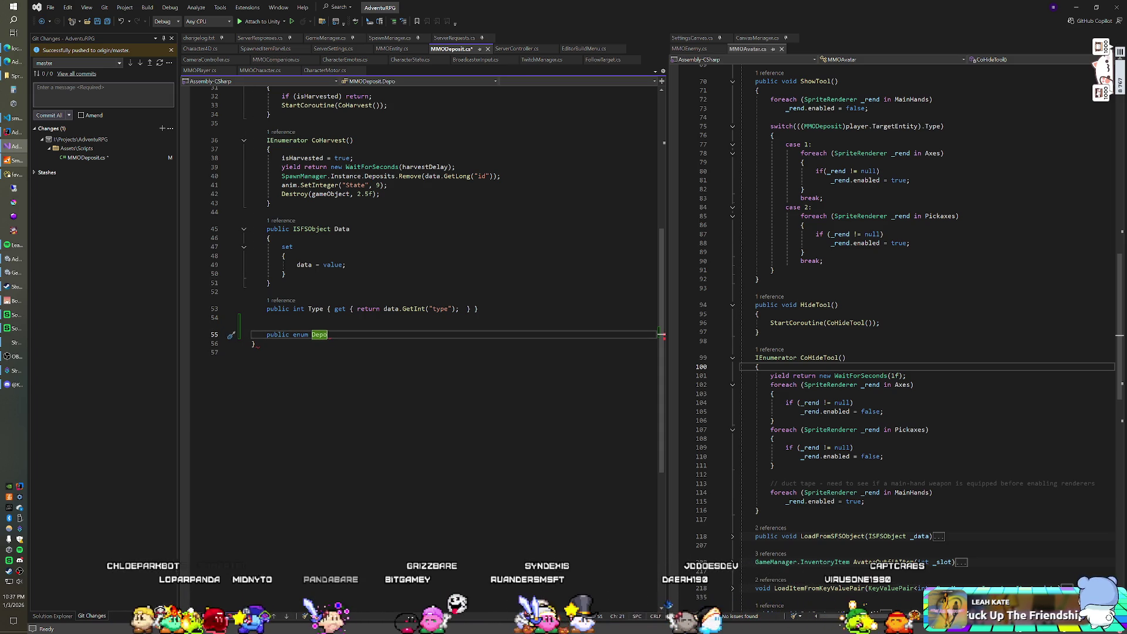
type("sit")
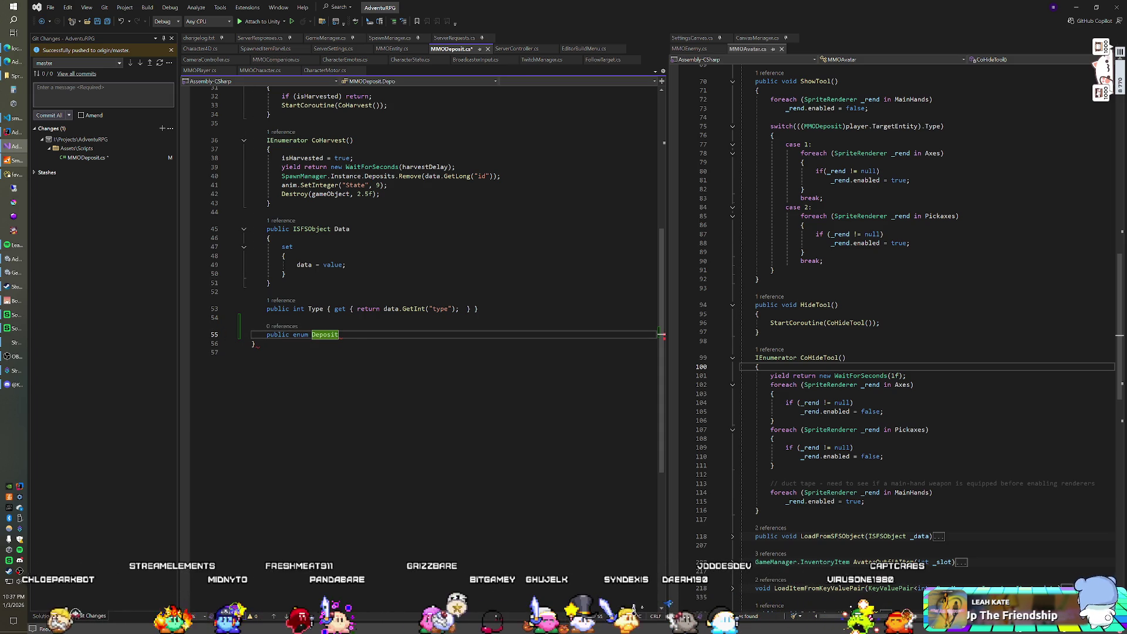
type("AnimMode")
key("Return")
type("{")
key("Return")
type("Animator,")
key("Return")
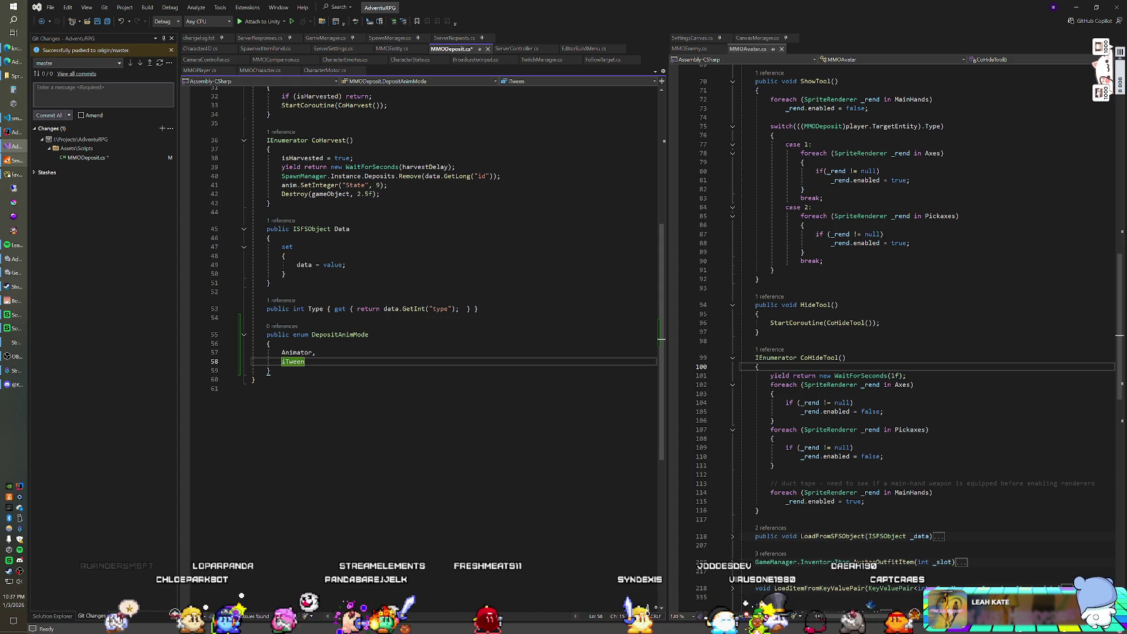
scroll(420, 341, "up", 8)
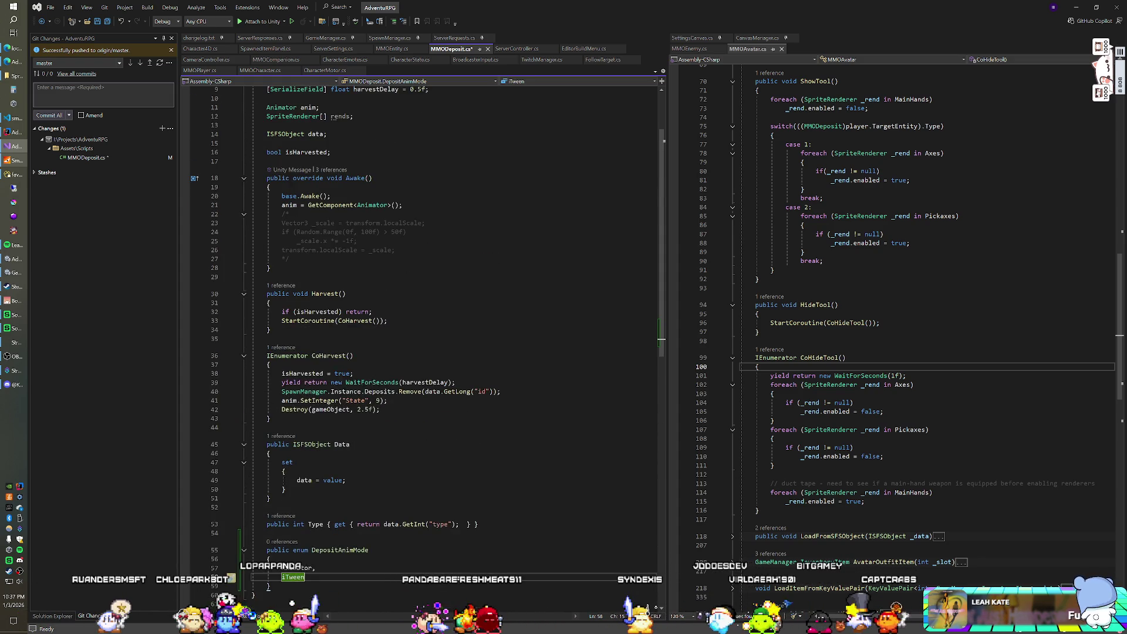
scroll(423, 312, "down", 2)
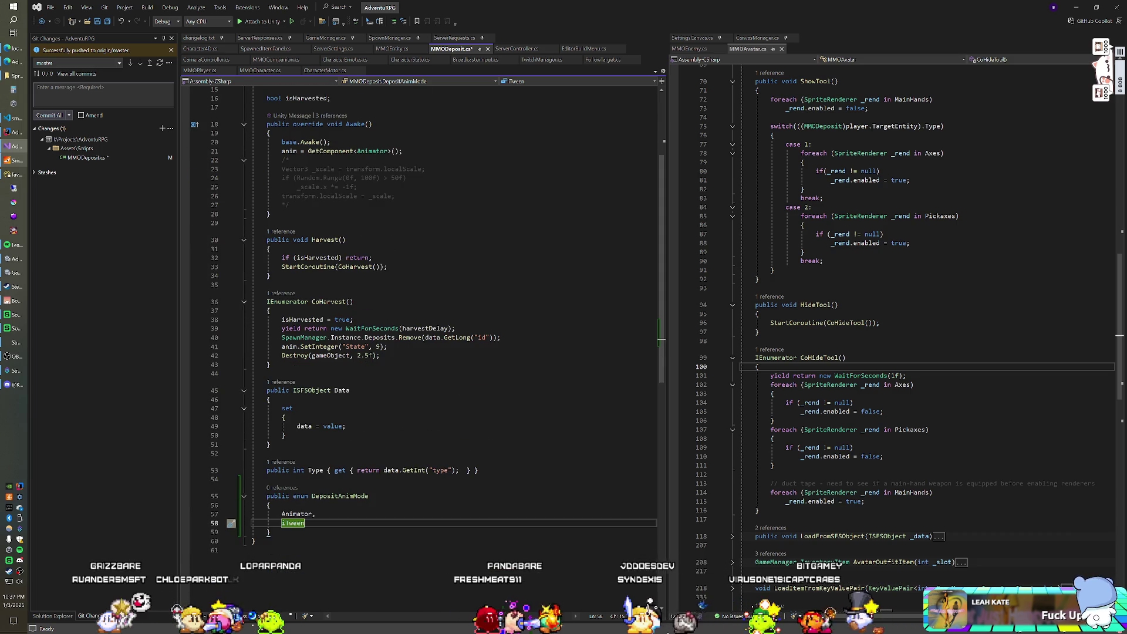
Begin an 'if' statement in CoHarvest after the deposit removal line.
left_click(501, 338)
key("Return")
type("if(")
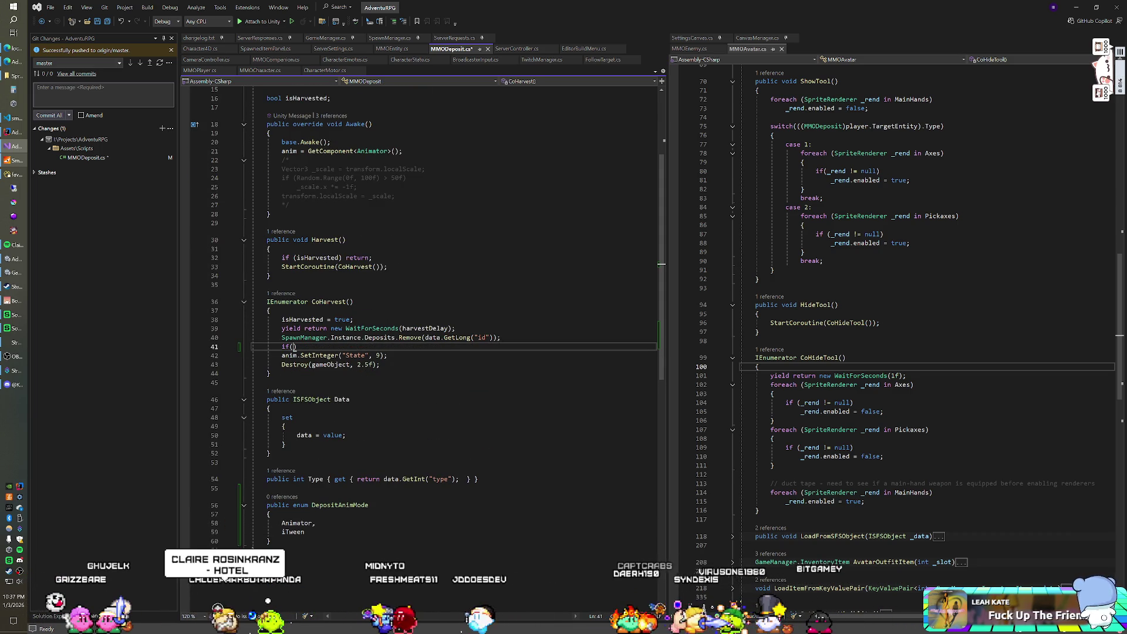
scroll(423, 311, "up", 5)
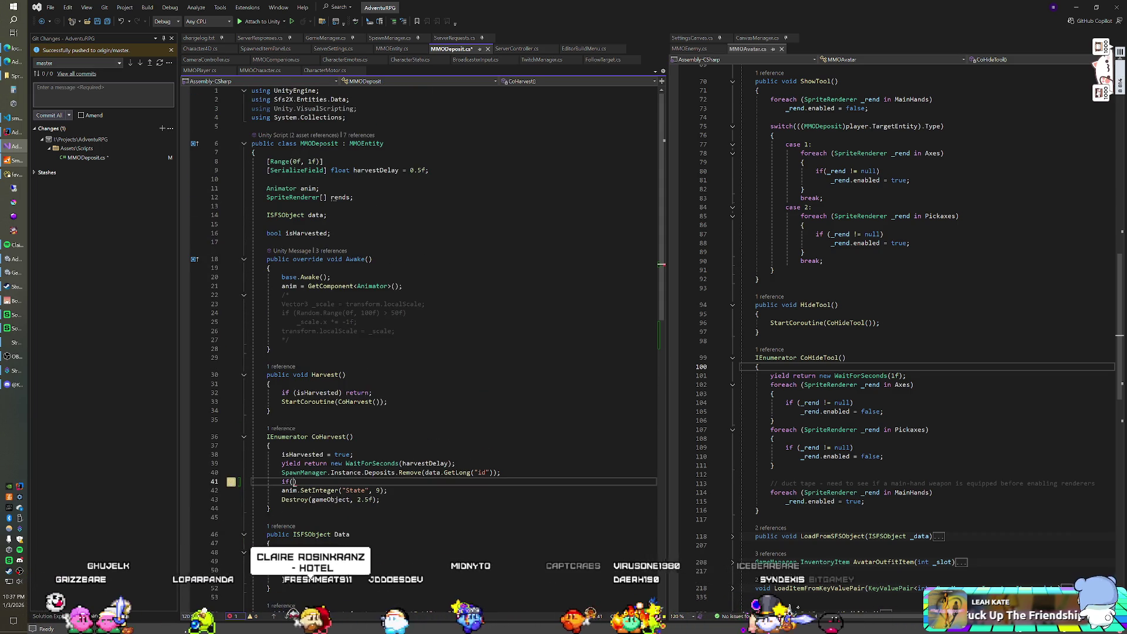
Declare a '[SerializeField] DepositAnimMode animMode;' field at the top of MMODeposit.
left_click(255, 152)
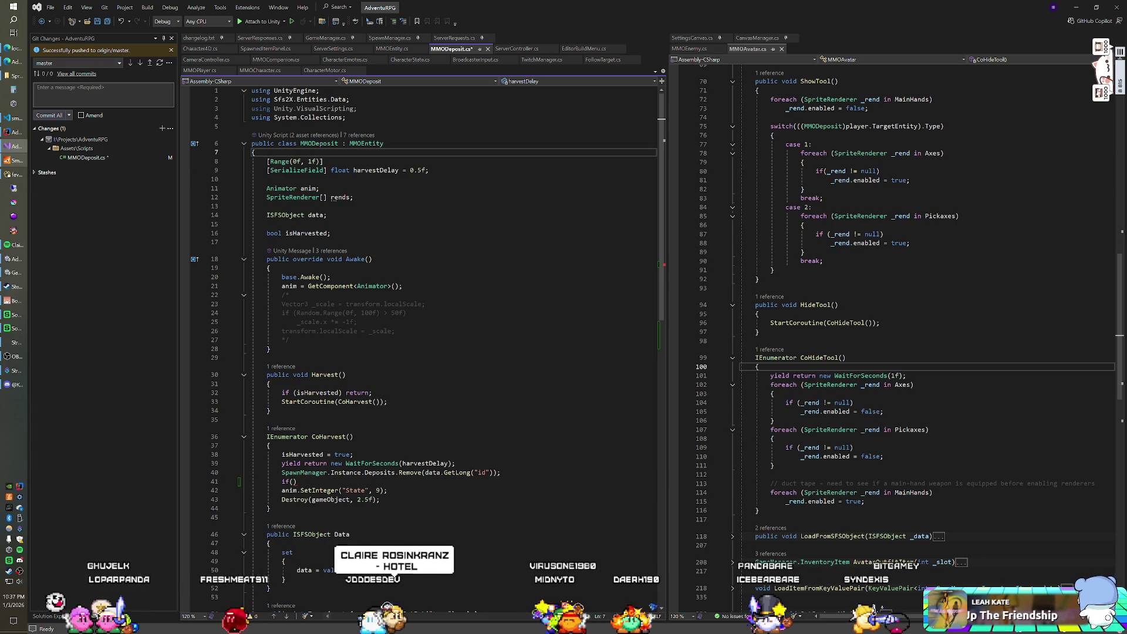
key("Return")
type("[Ser")
key("Tab")
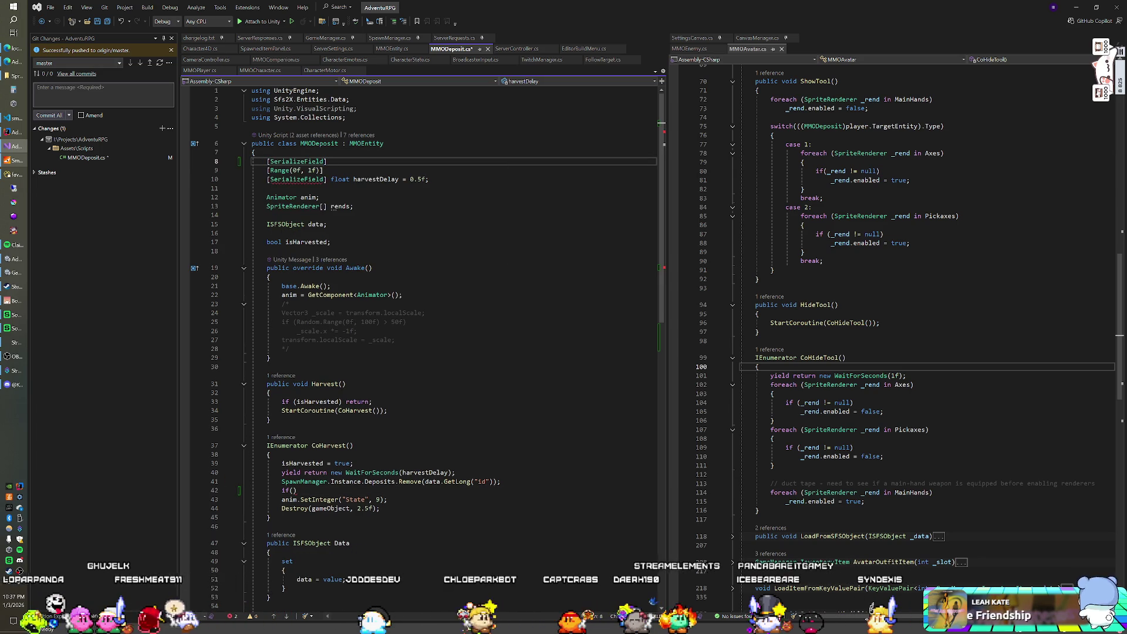
key("BackSpace")
type("Depos")
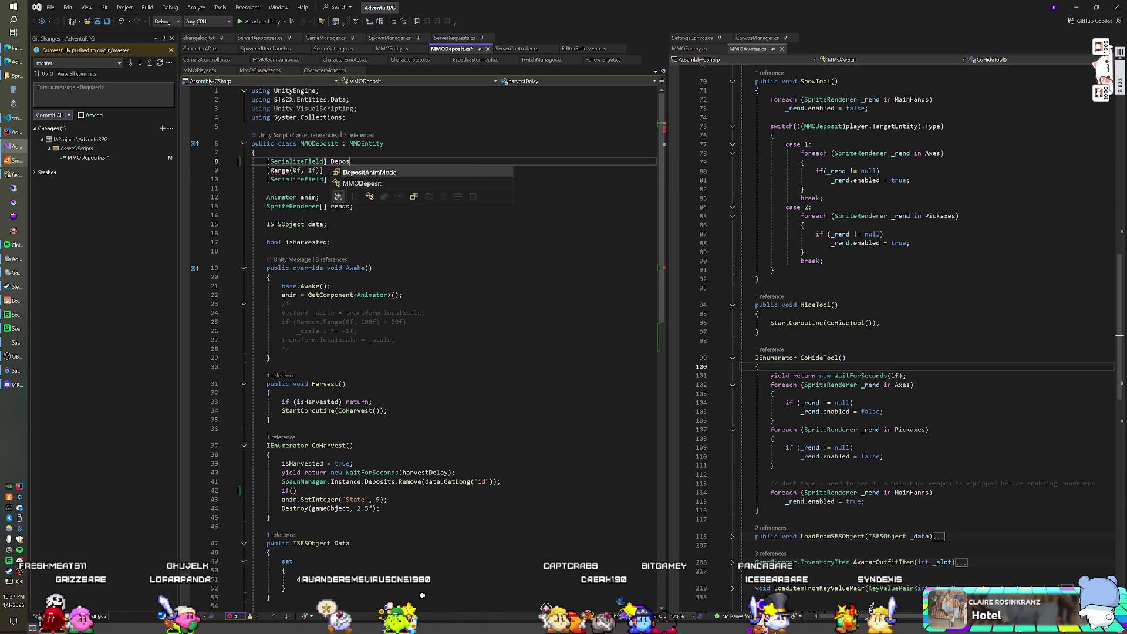
type("itAnimMode")
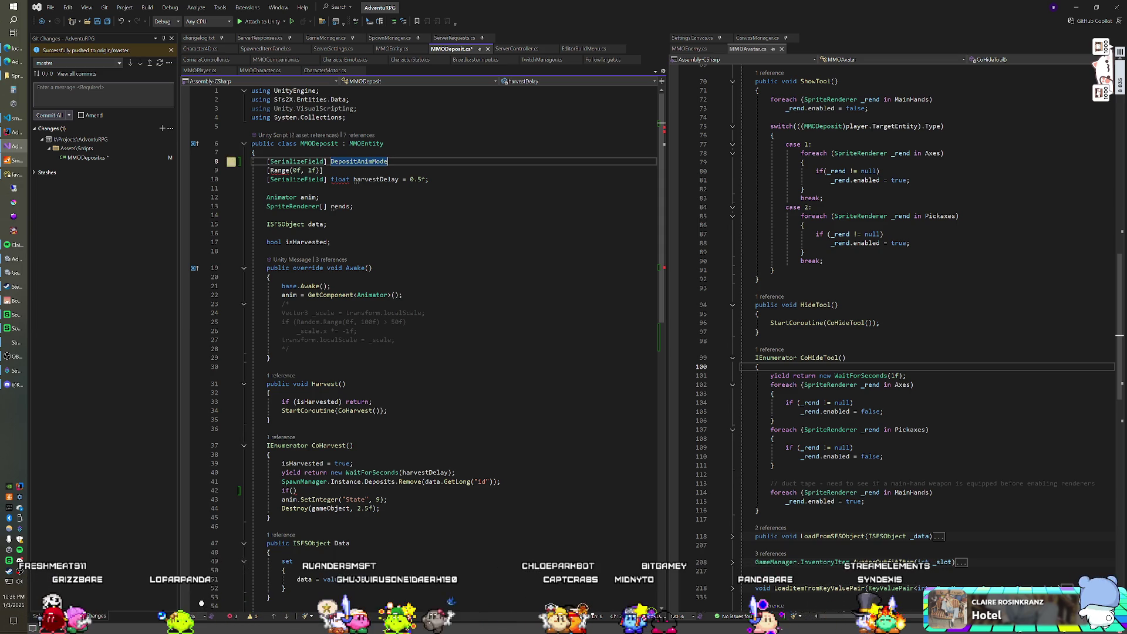
type(" a")
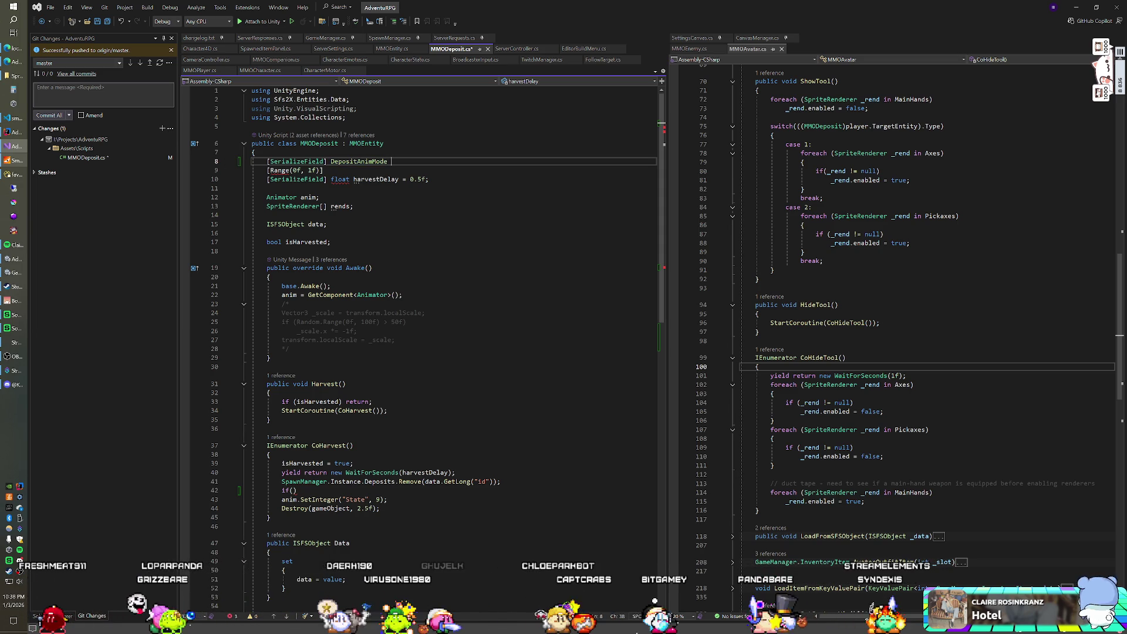
type("nimMode;")
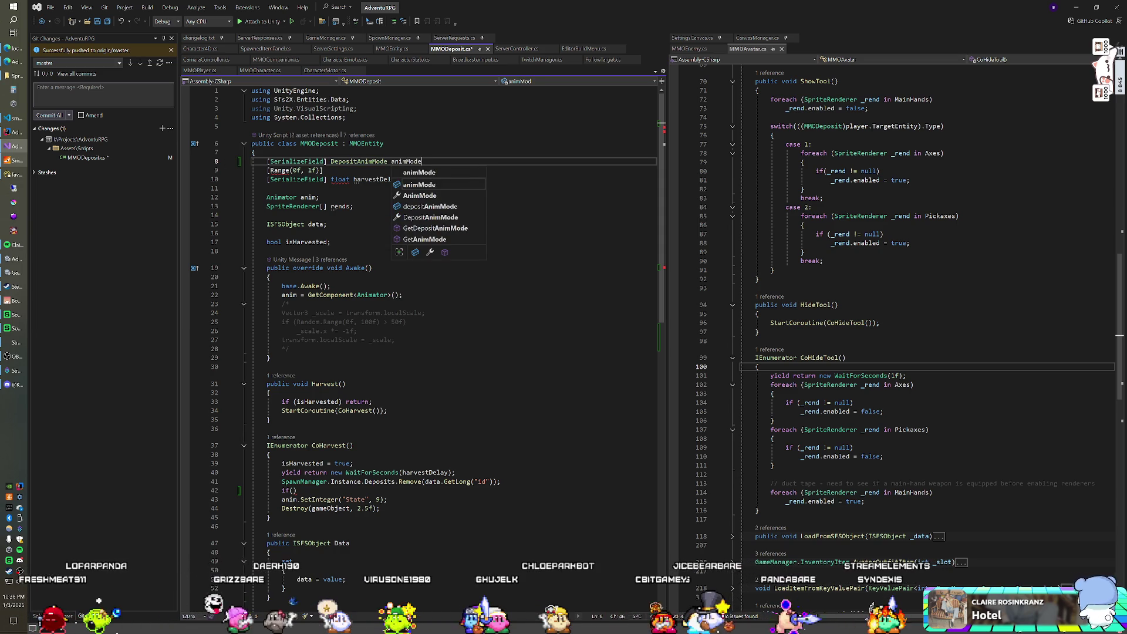
Make the if condition 'animMode == DepositAnimMode.Animator' guarding the SetInteger call.
scroll(420, 347, "down", 6)
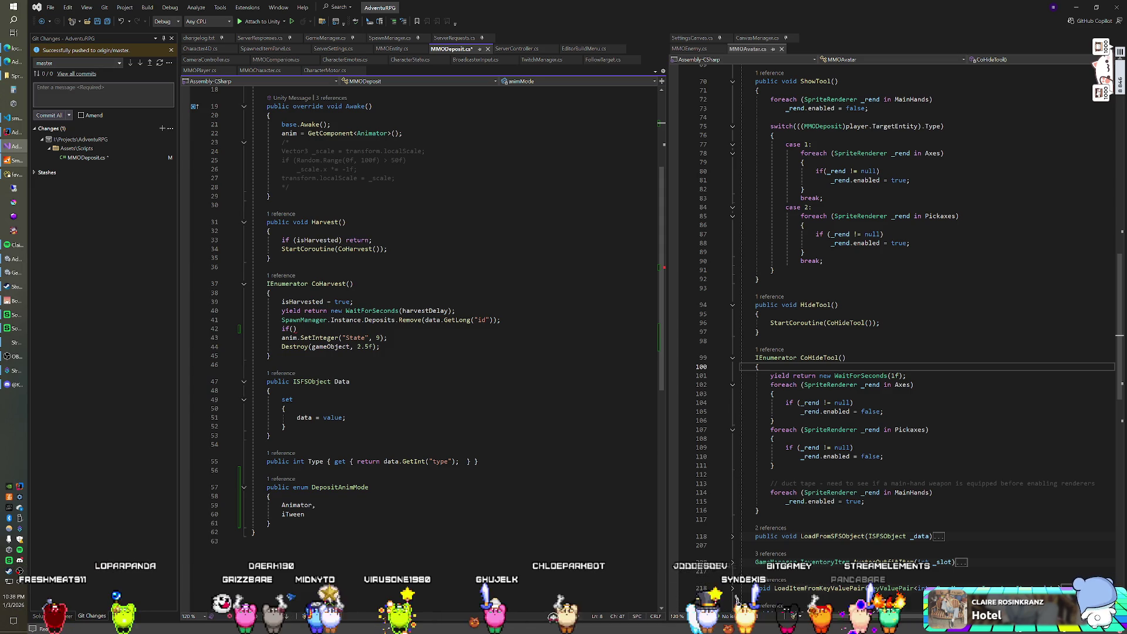
left_click(295, 328)
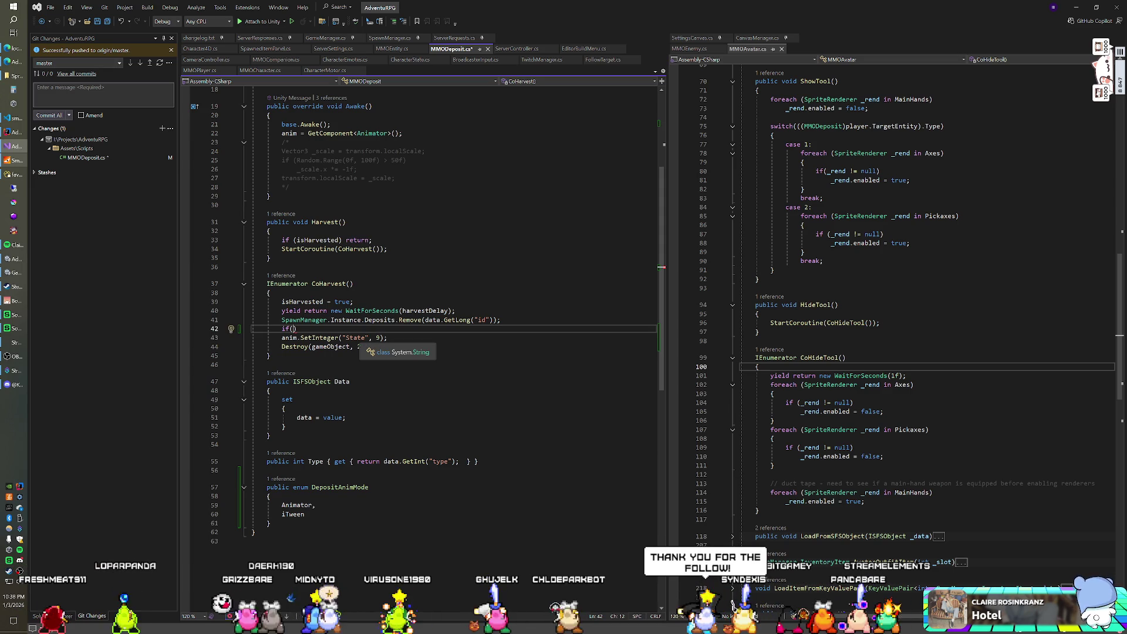
type("anim")
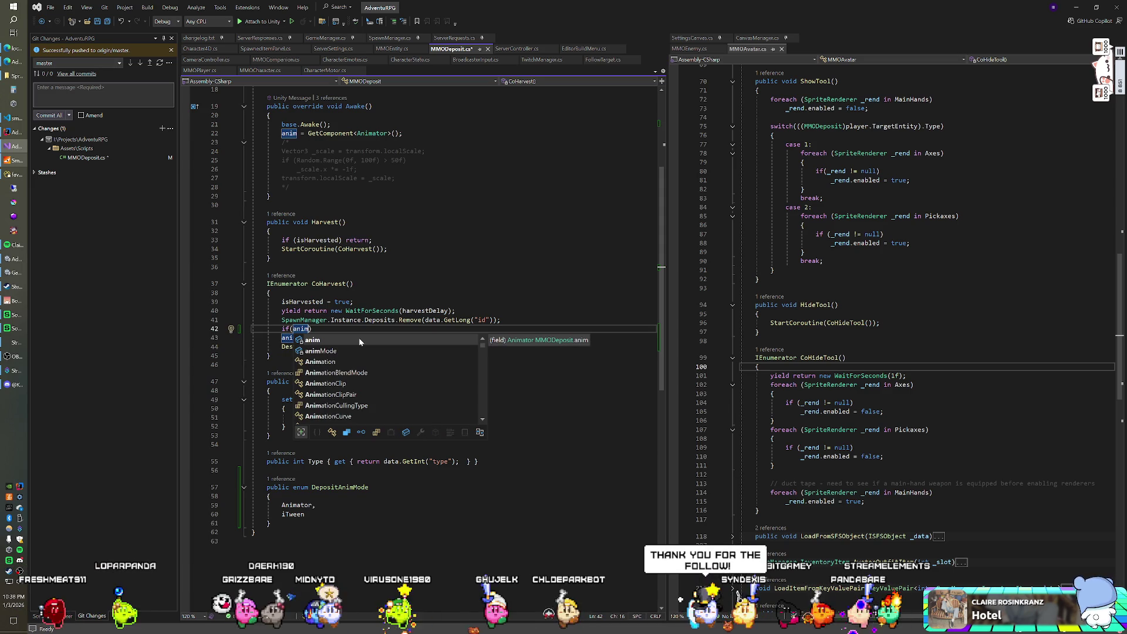
type("Mode")
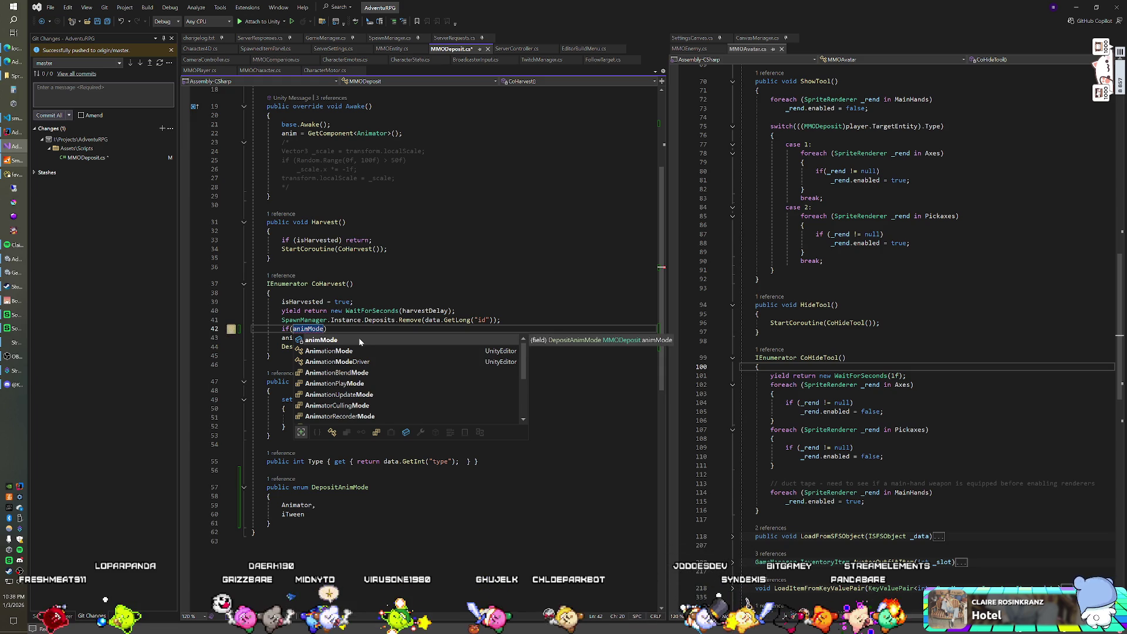
type(")")
key("Return")
type("{")
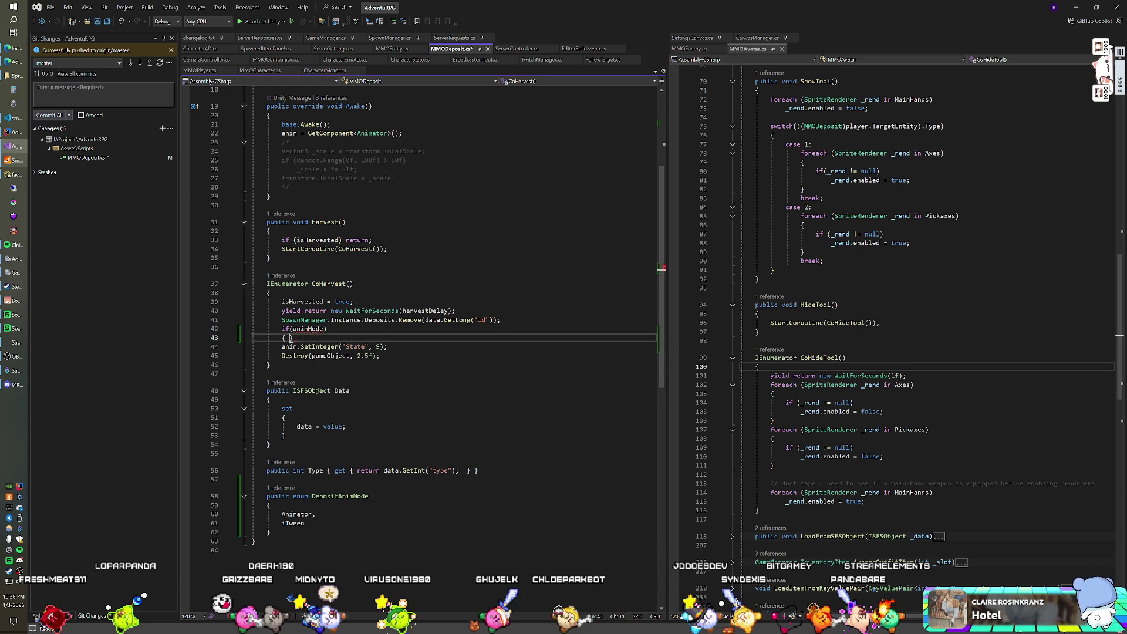
key("Return")
key("ctrl+z")
key("ctrl+z")
key("ctrl+z")
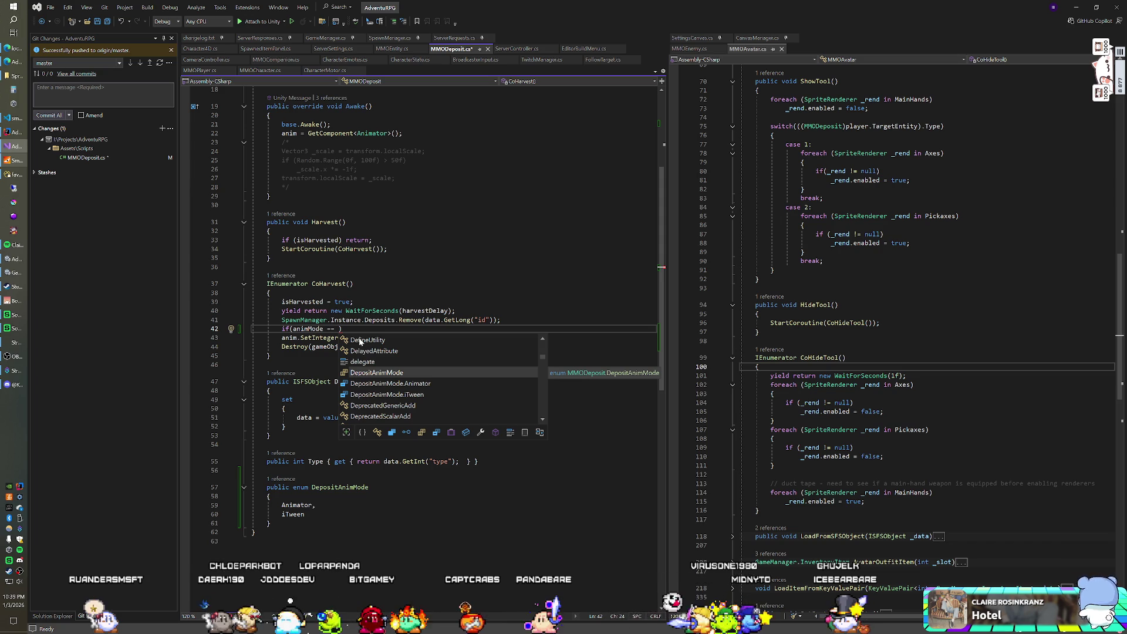
key("Down")
key("Tab")
Add an empty else block after SetInteger and outdent the Destroy line.
key("Down")
key("Return")
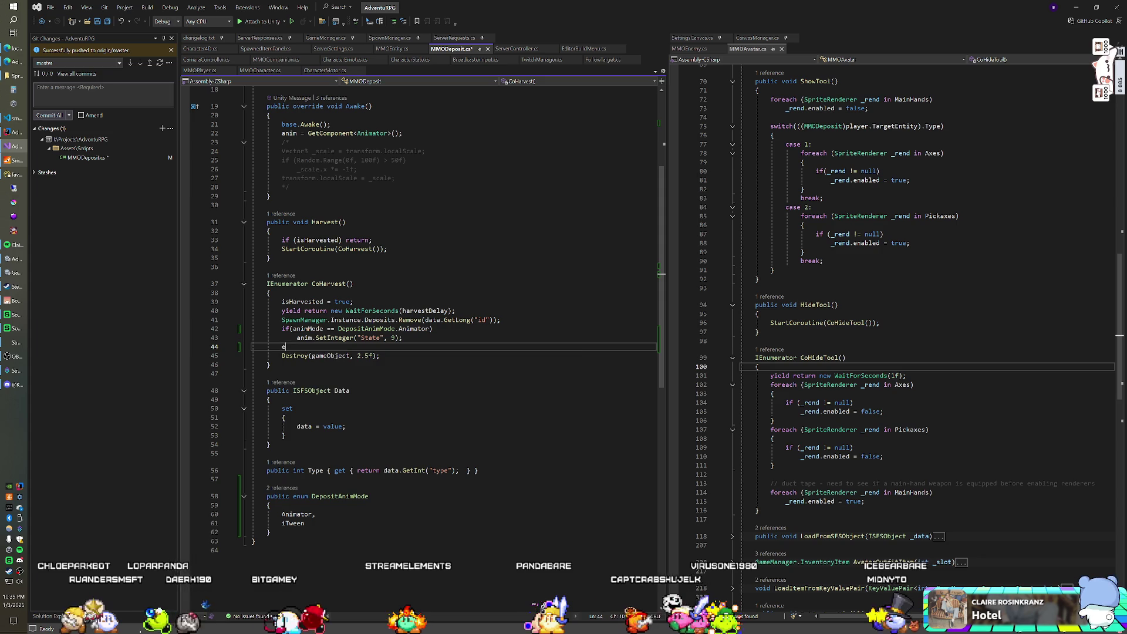
type("else")
key("Return")
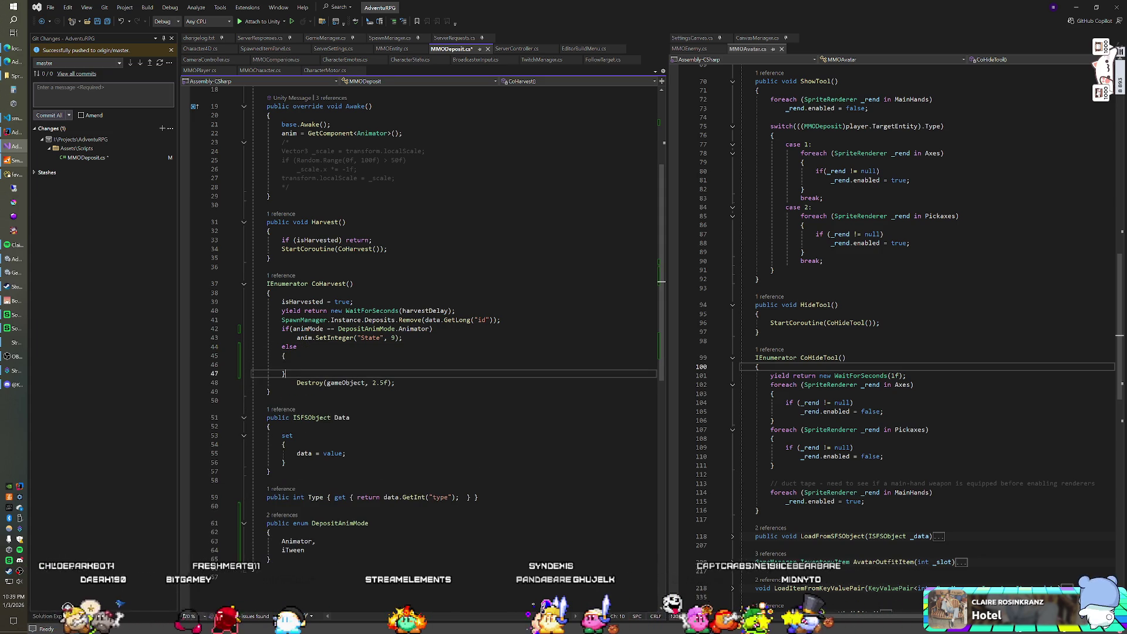
key("Down")
key("Down")
key("BackSpace")
key("Up")
key("Up")
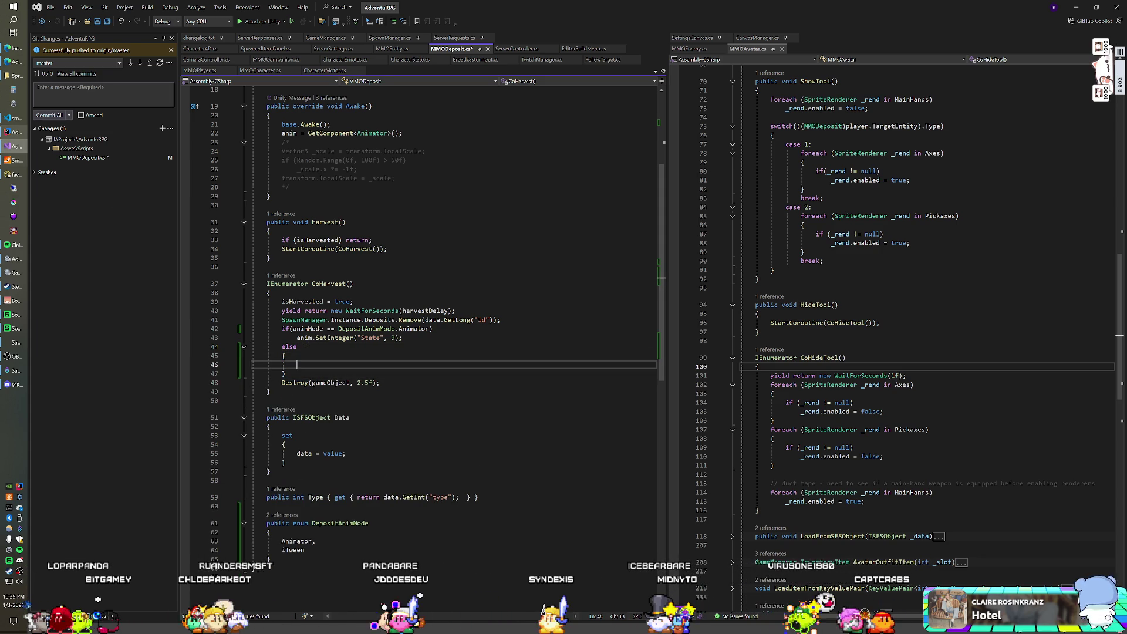
left_click(14, 272)
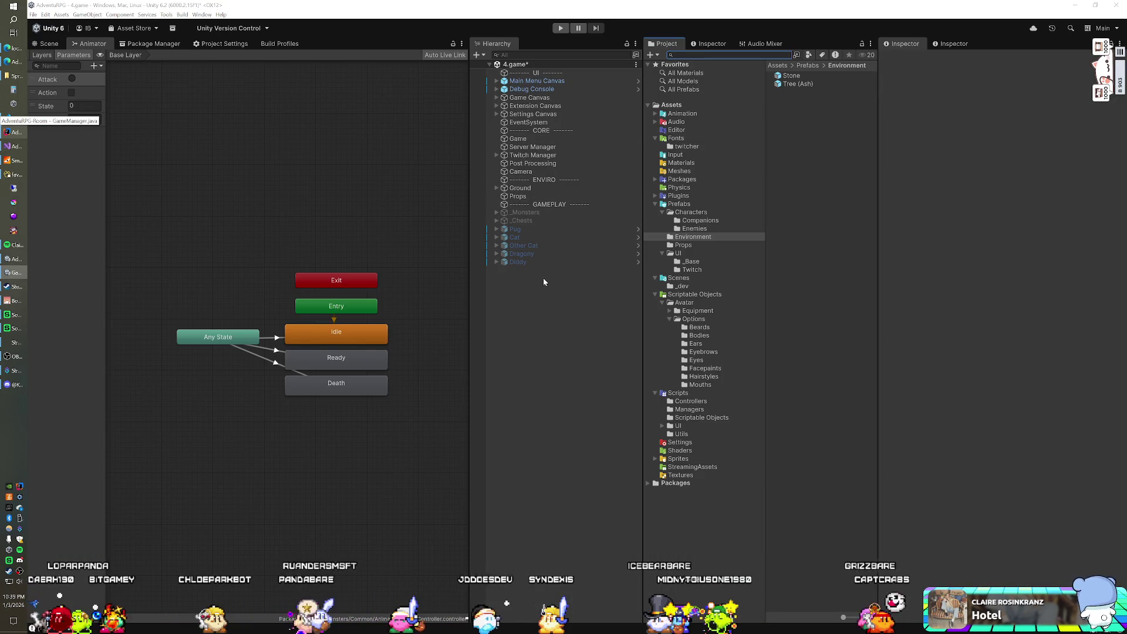
Read Trunk Rotation.z at frame 20 of the Death state's clip, then return to Visual Studio.
left_click(327, 380)
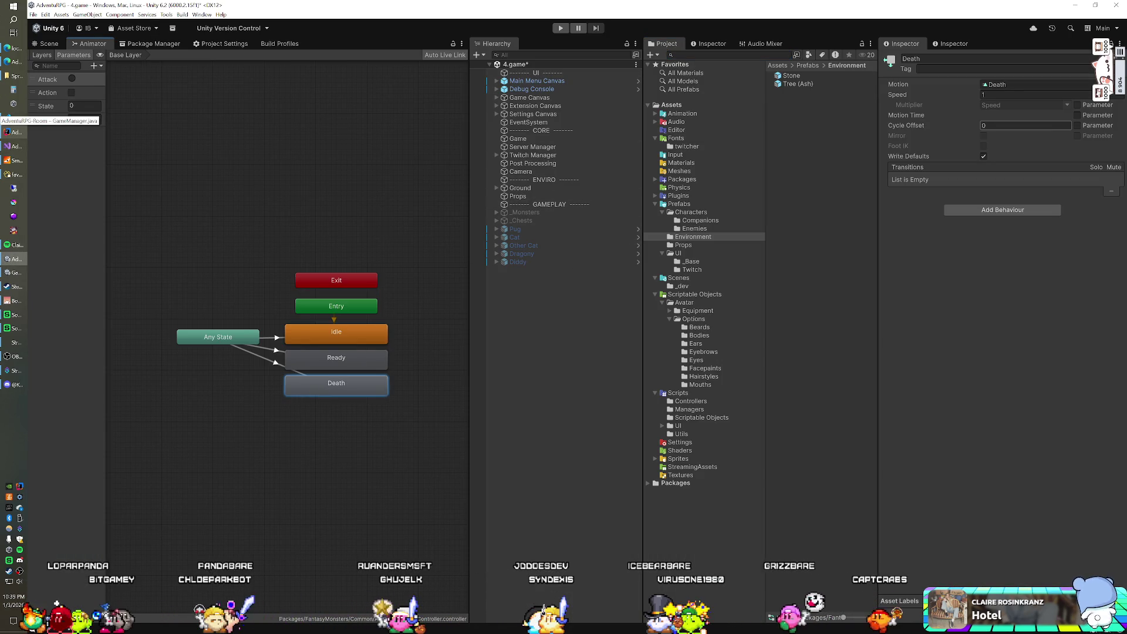
left_click(1005, 84)
double_click(814, 84)
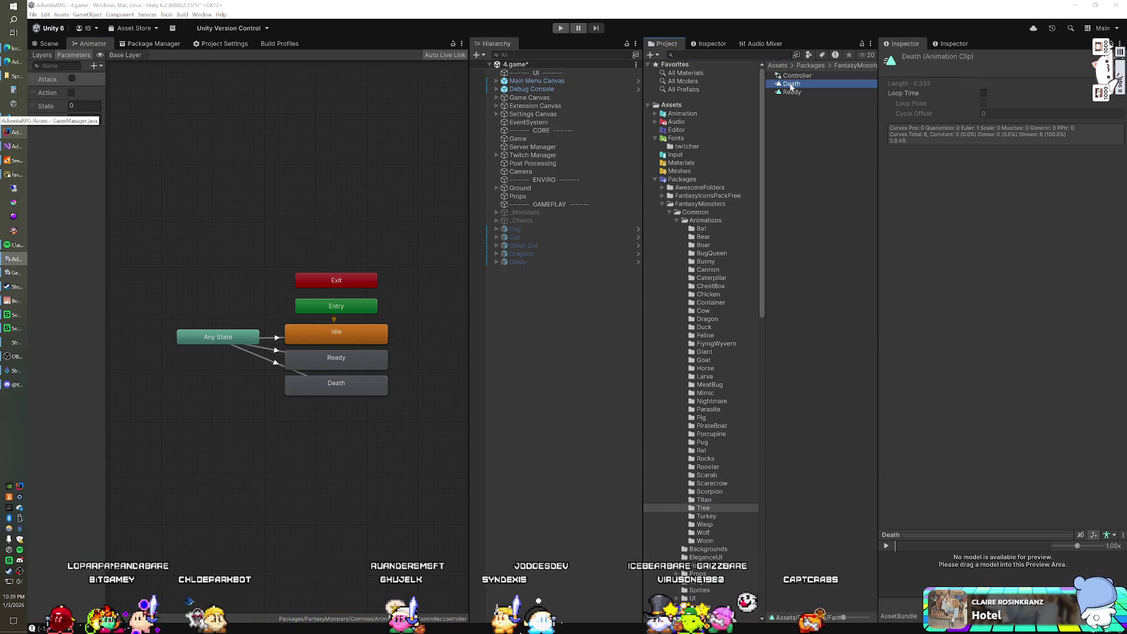
left_click(243, 188)
left_click(231, 191)
left_click(765, 130)
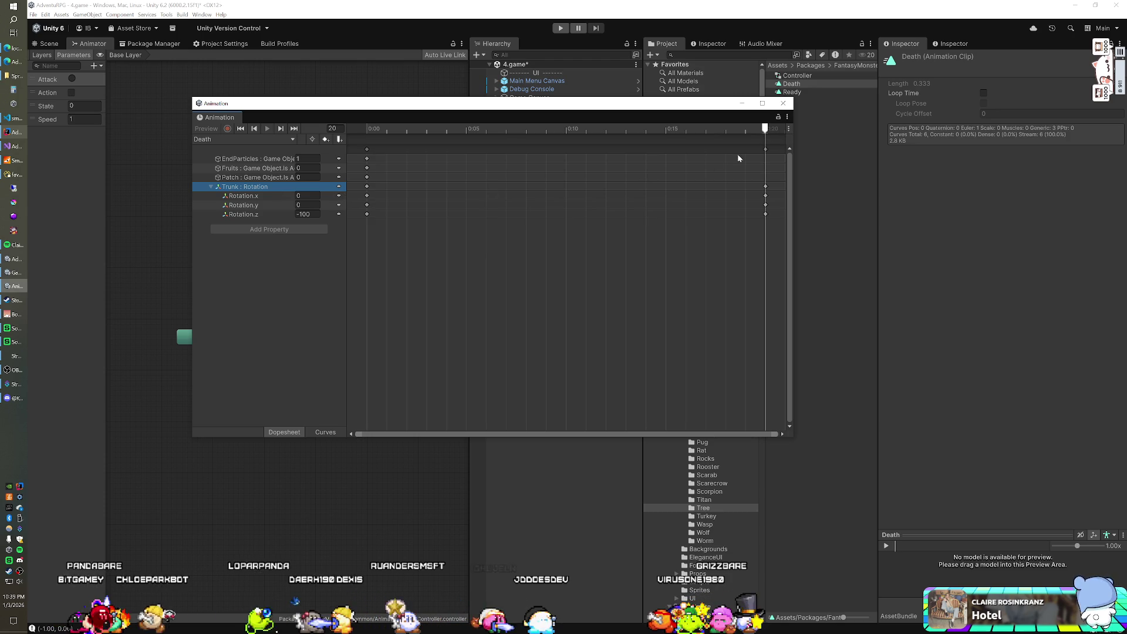
left_click(783, 103)
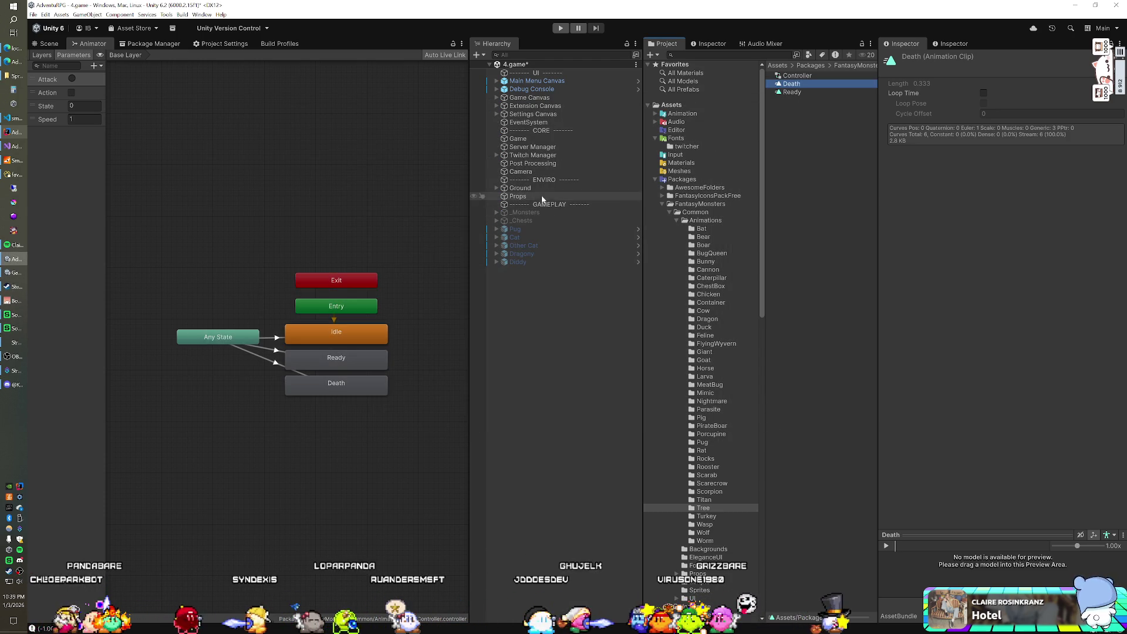
left_click(13, 146)
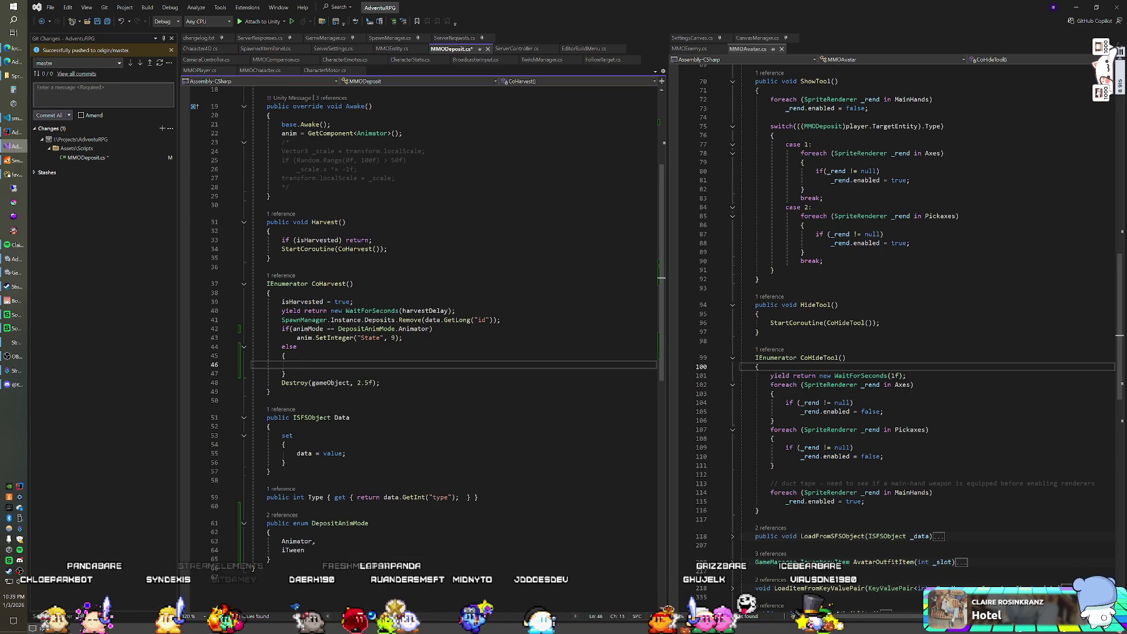
Declare the _ht Hashtable and add a "z" entry of _direction * 100f.
type("Hashtable _ht ")
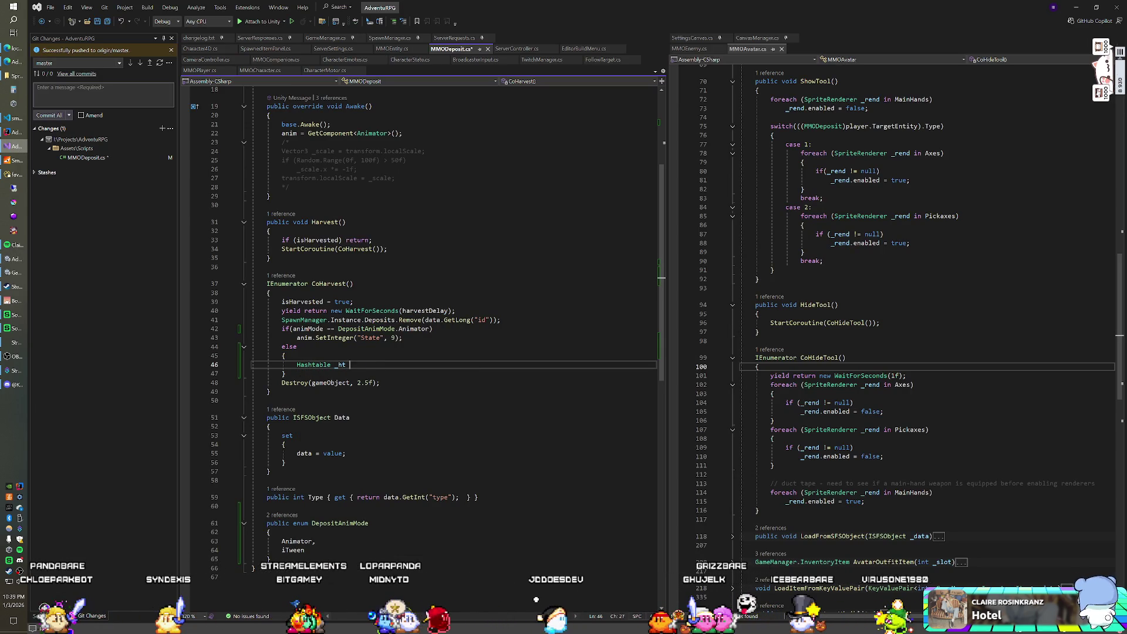
type("= new Hasht")
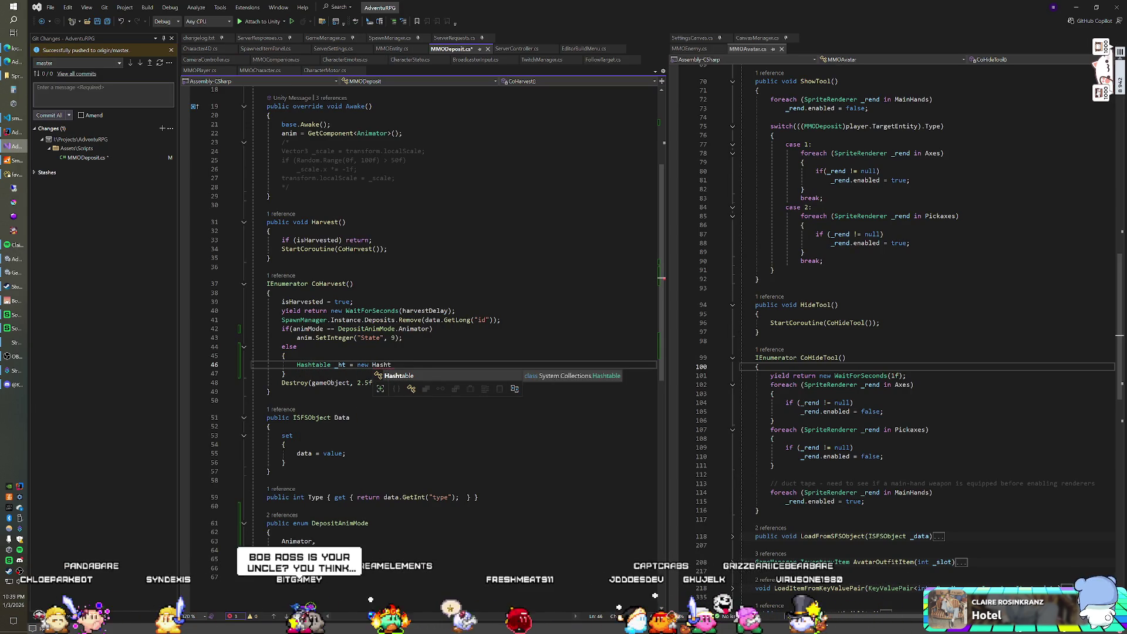
key("Tab")
key("Return")
type("_ht.Add(\"z\",")
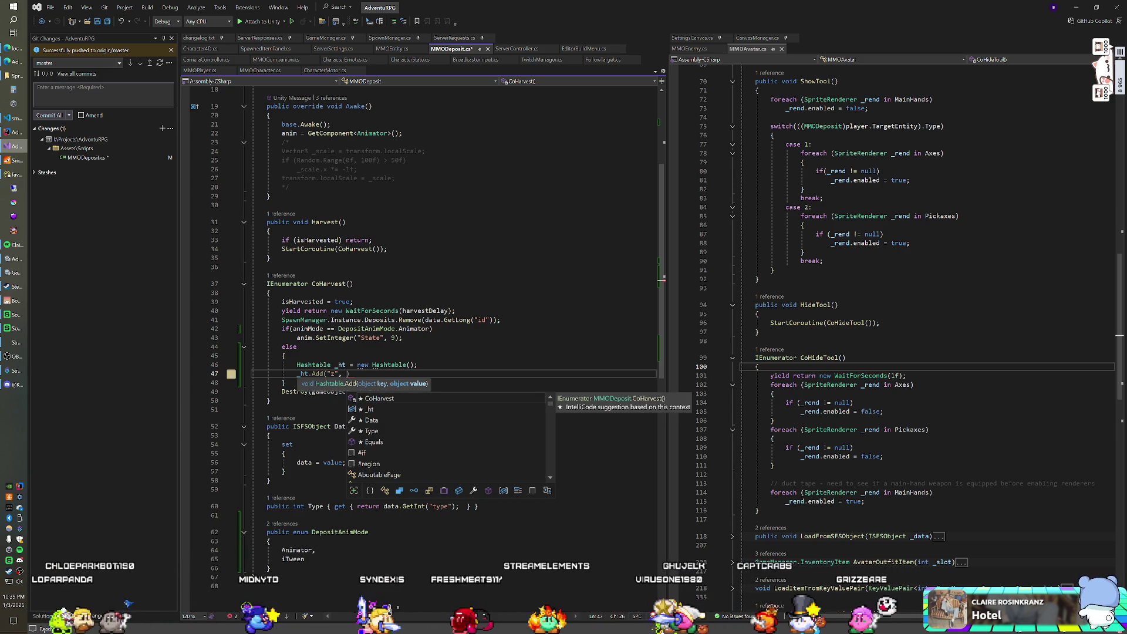
type(" _direction *")
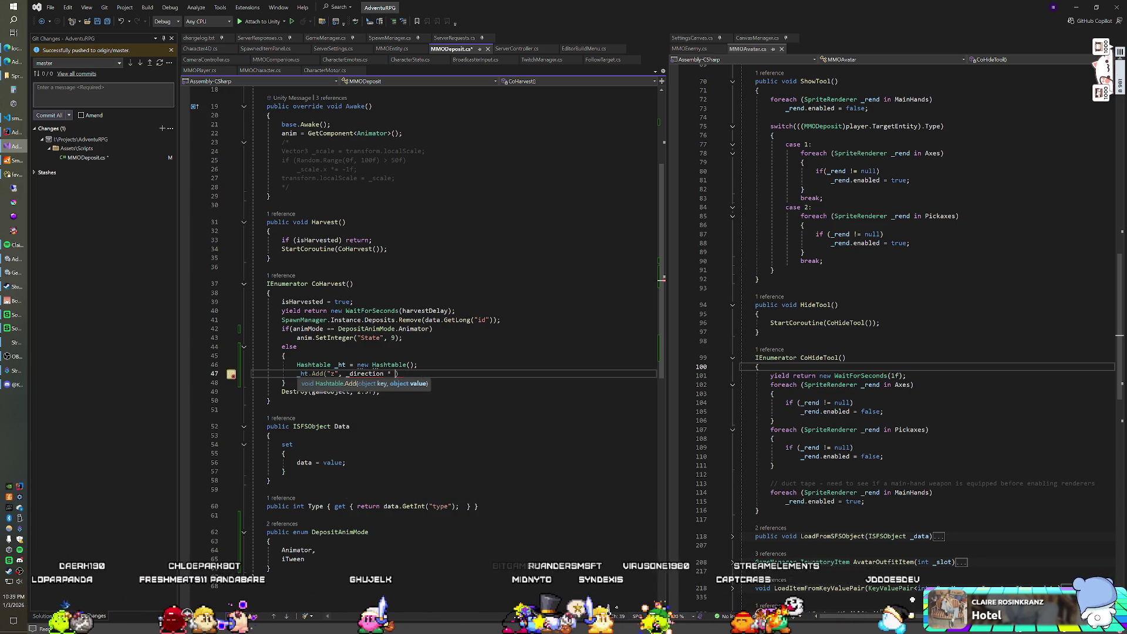
type("f);")
key("Return")
Begin a _ht.Add("time", entry on the next line and switch to Unity.
type("_h")
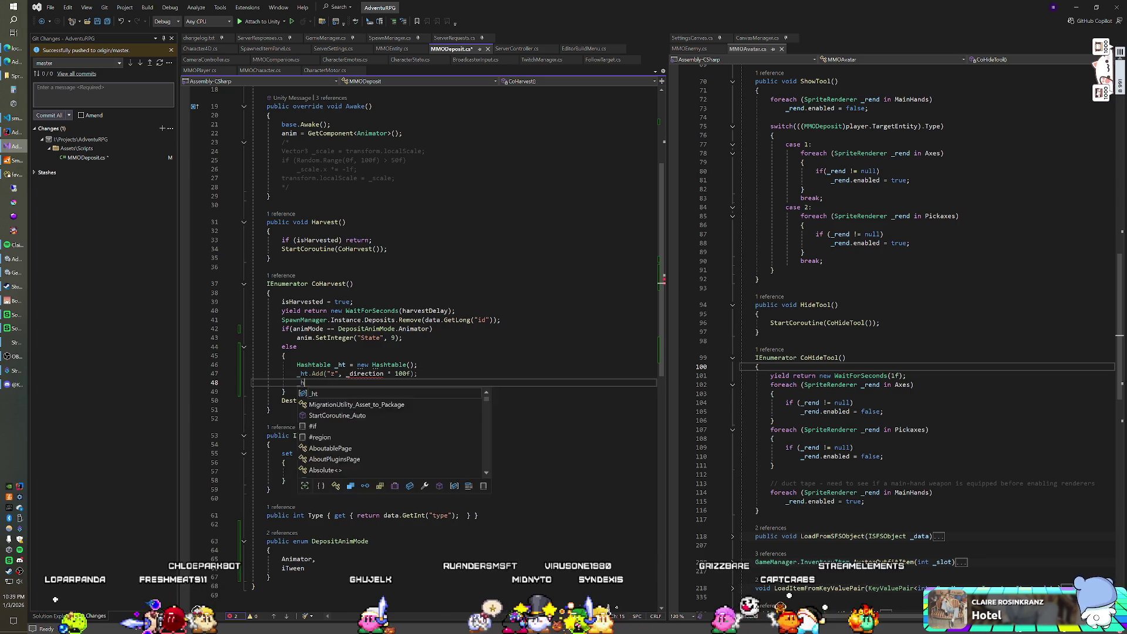
type("t.Add(\"time")
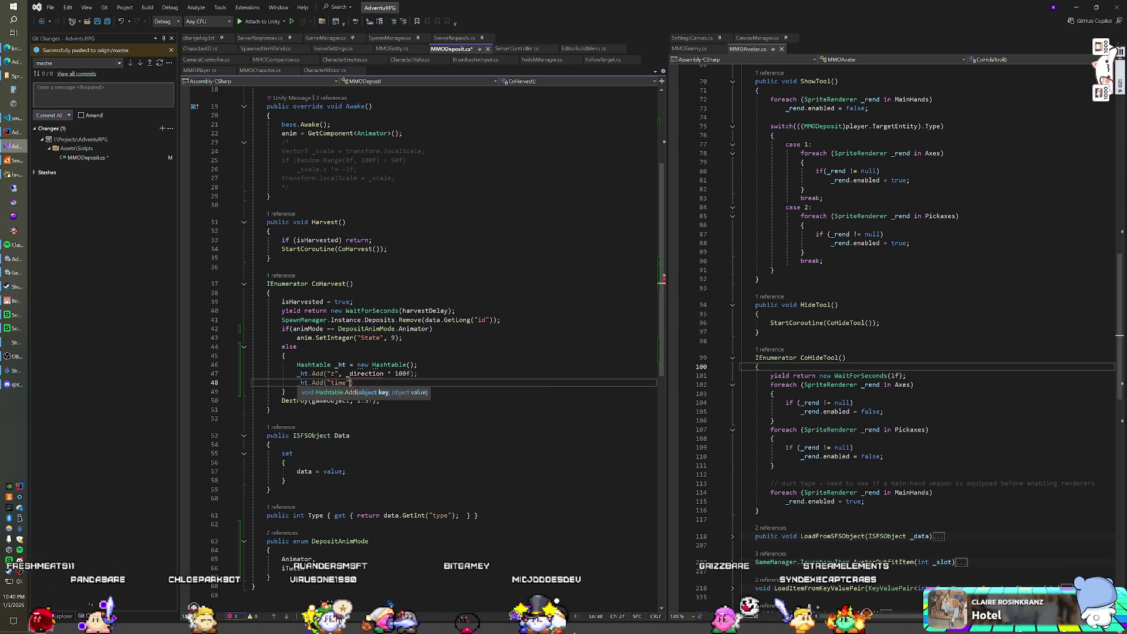
type(",")
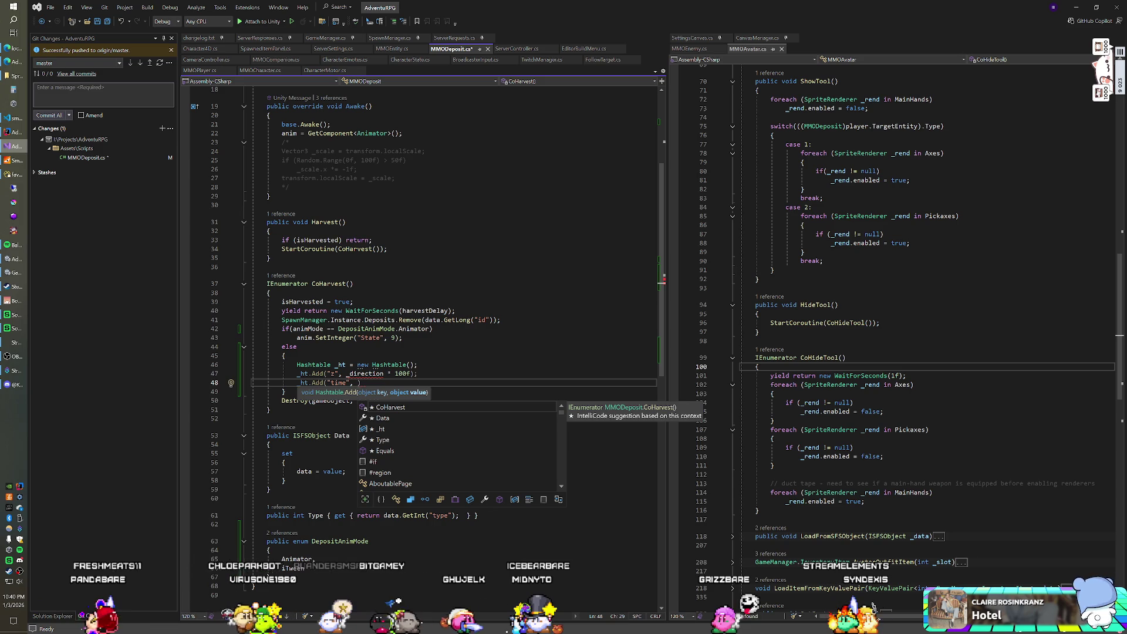
key("alt+Tab")
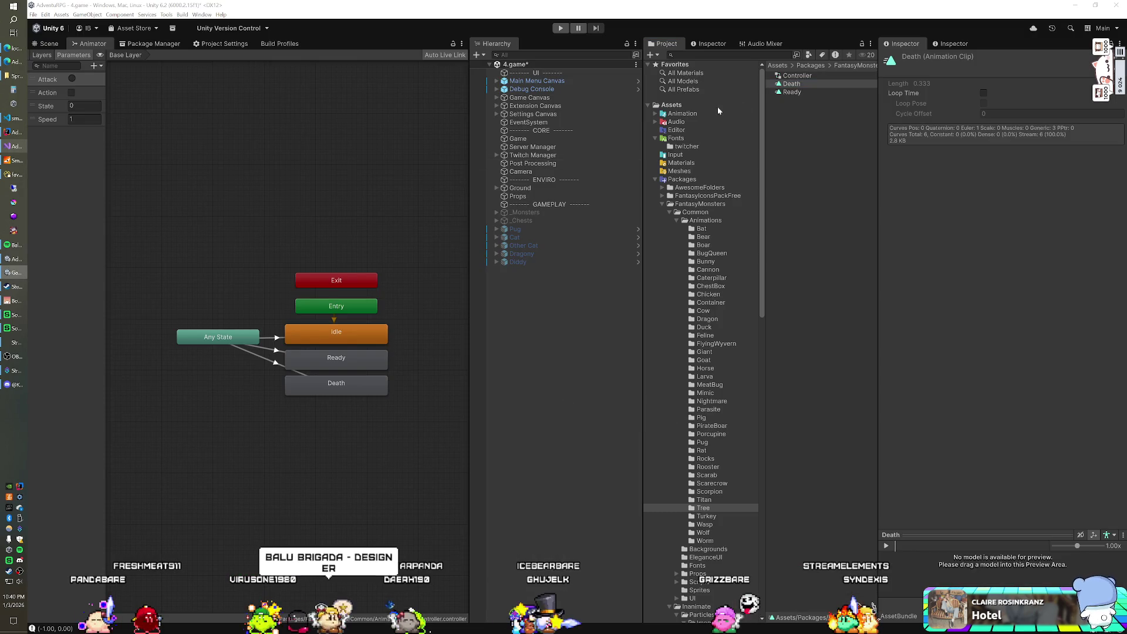
Check the Death clip's keyframes and 0.333 length, then go back to MMODeposit.cs.
double_click(797, 84)
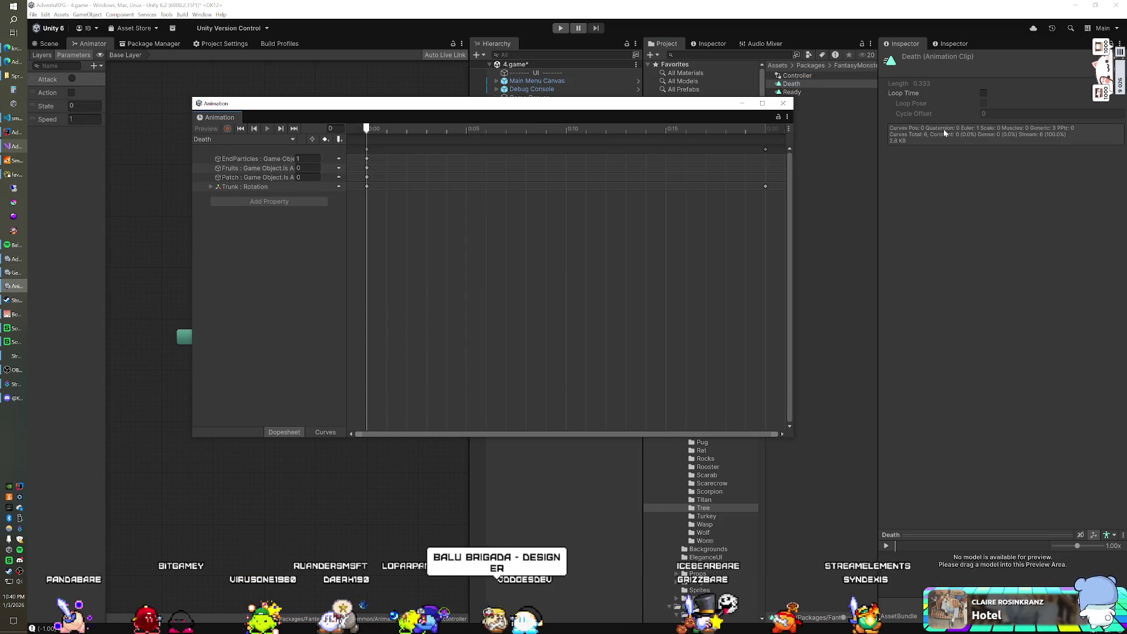
left_click(784, 103)
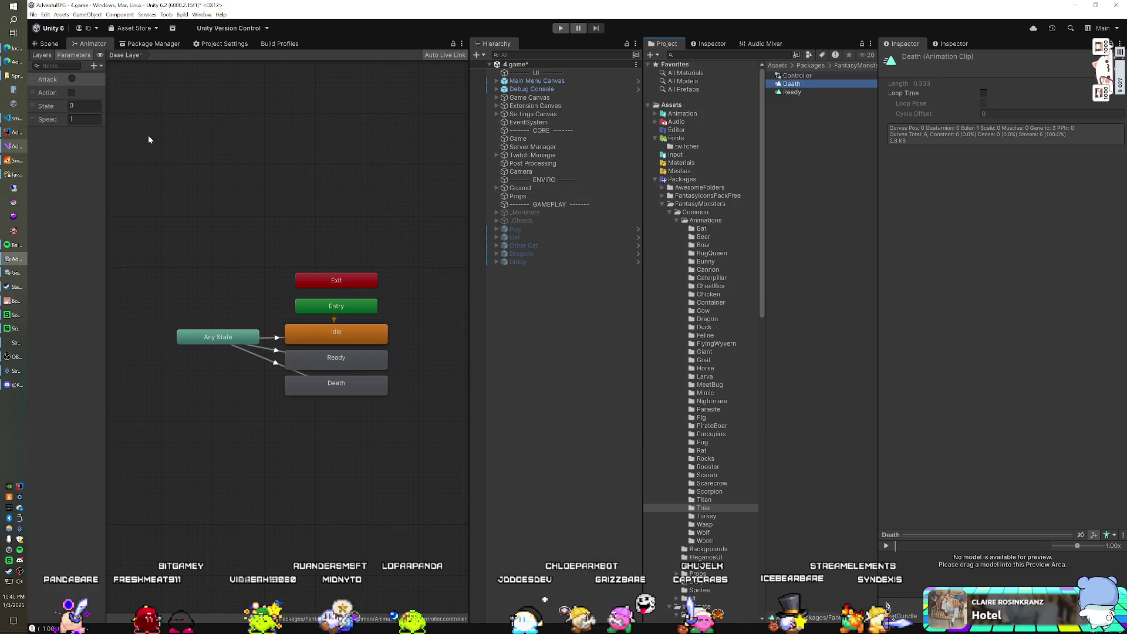
left_click(15, 146)
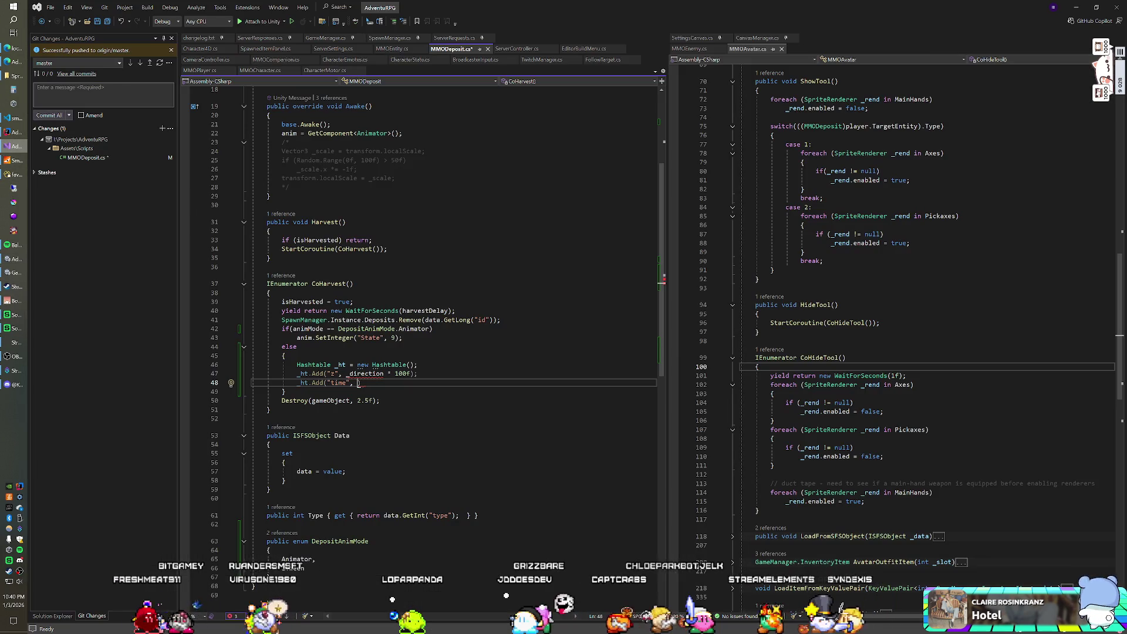
Complete the "time" entry as 0.33f and start an iTween.RotateAdd() call on the next line.
type("0.33f)")
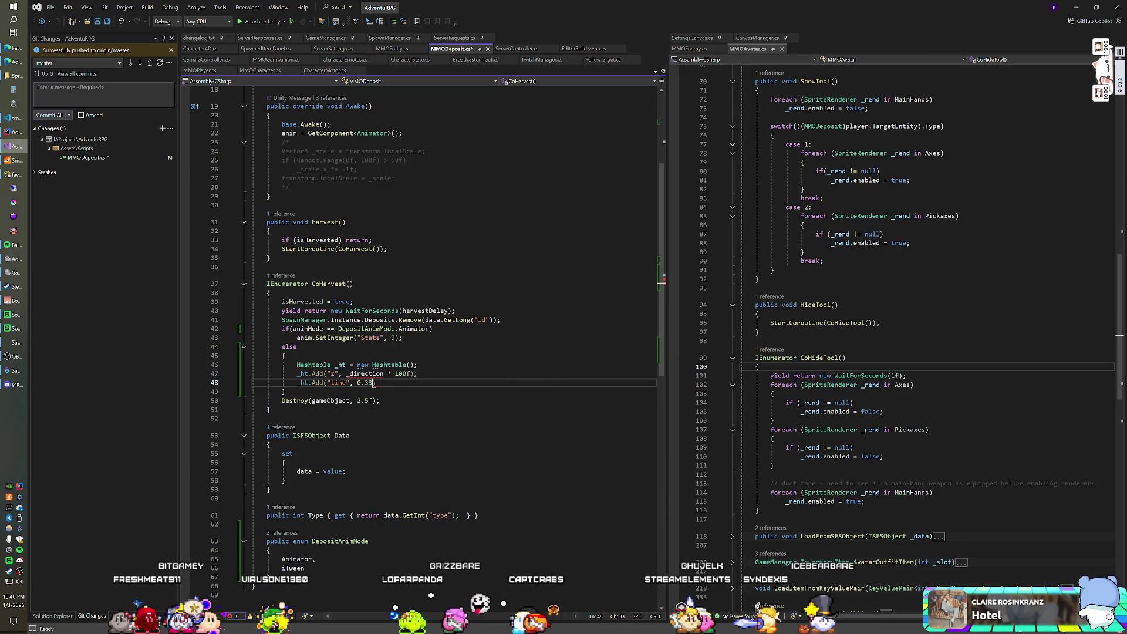
type(";")
key("Return")
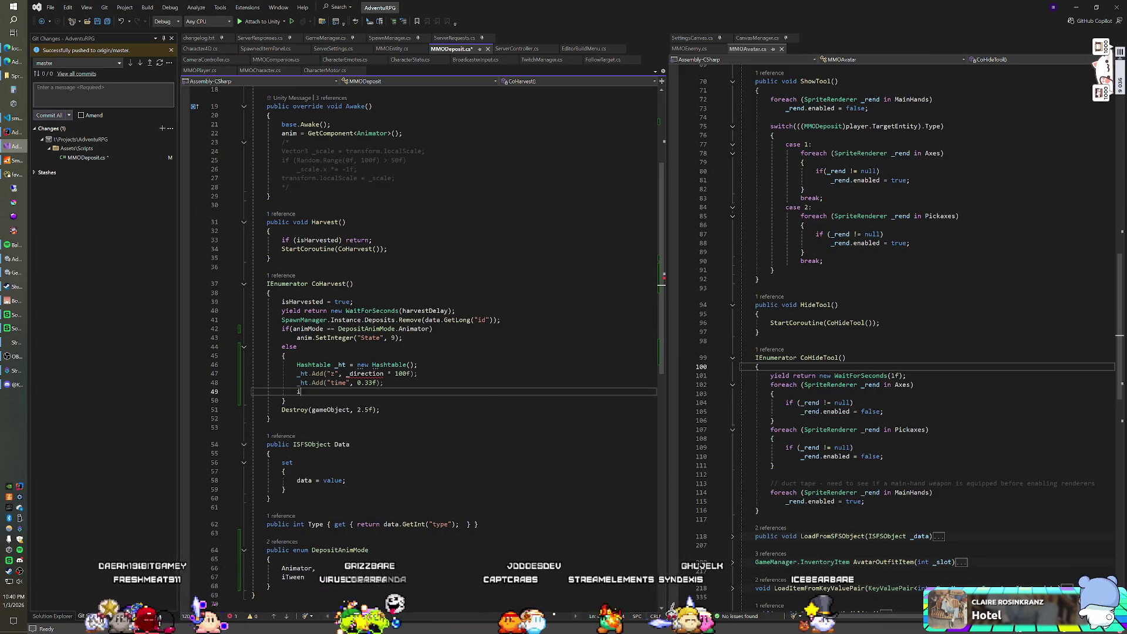
type("iTween.RotateBy(")
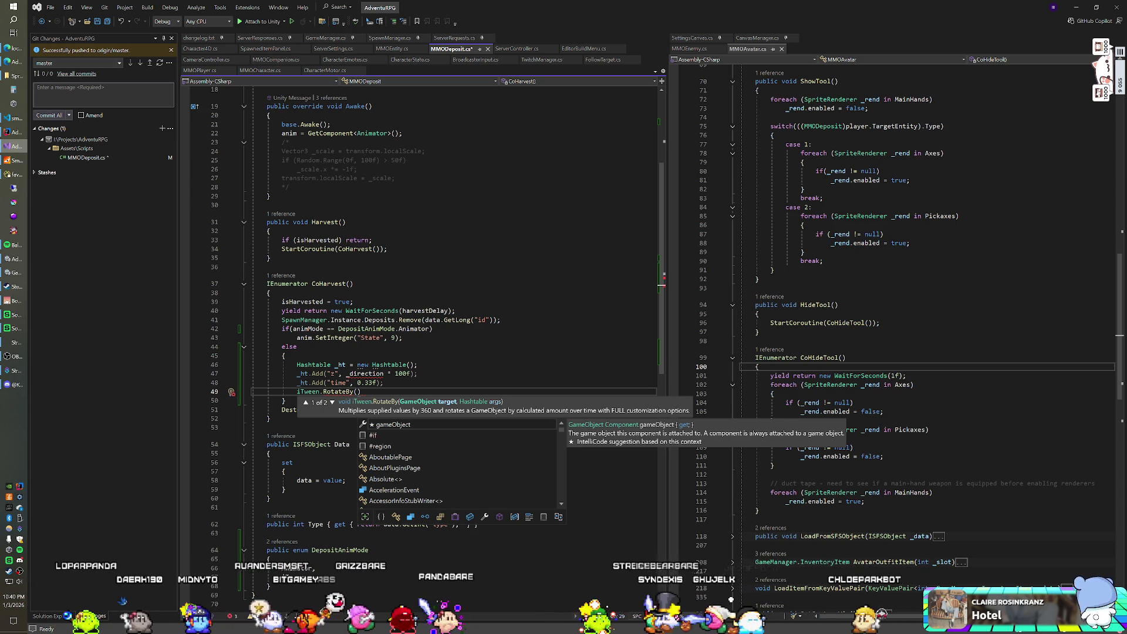
key("BackSpace")
key("BackSpace")
key("BackSpace")
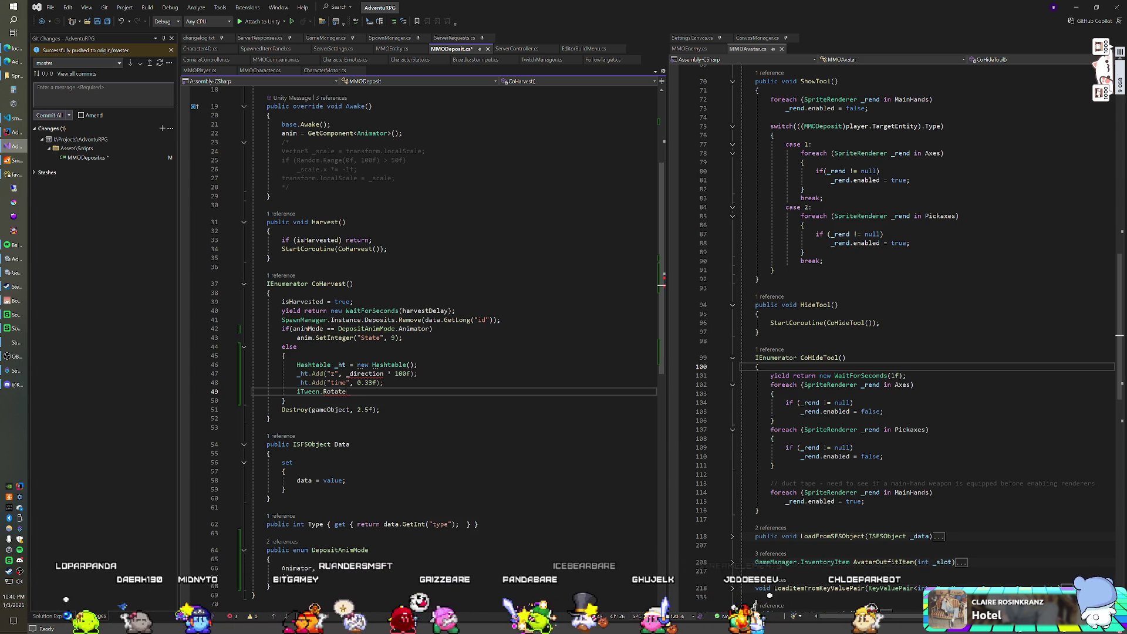
key("BackSpace")
key("BackSpace")
key("BackSpace")
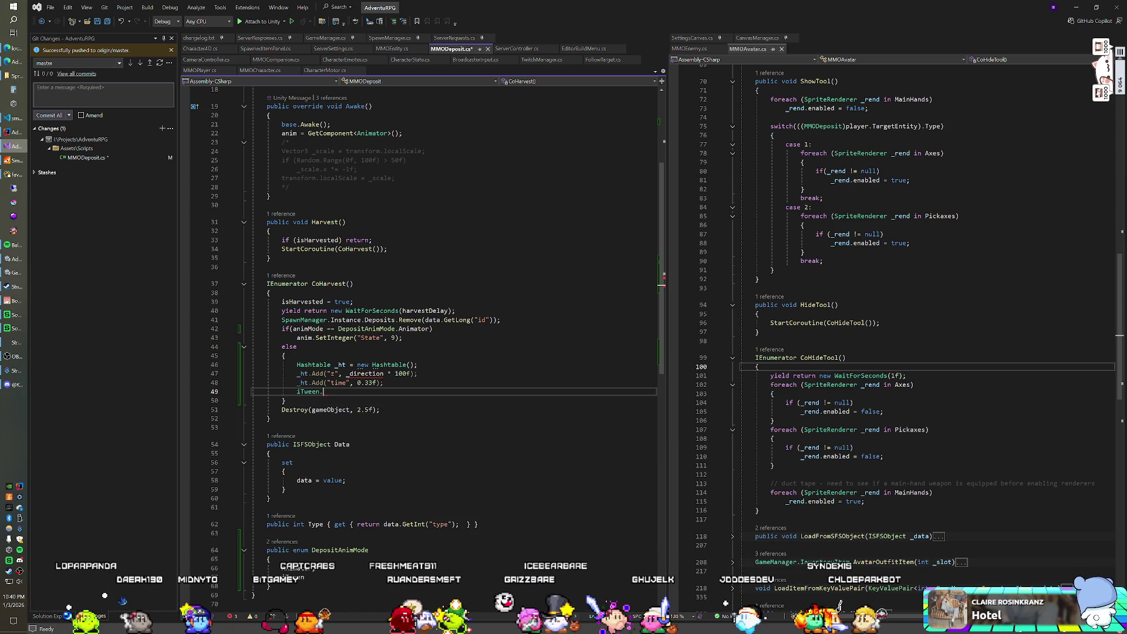
type(".Ro")
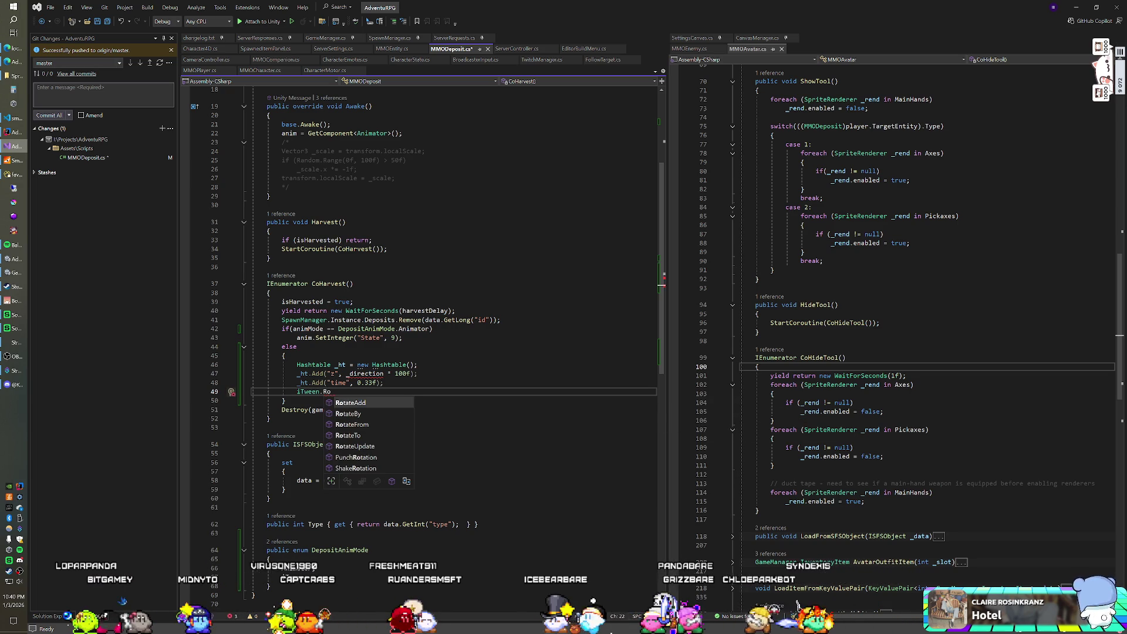
key("Tab")
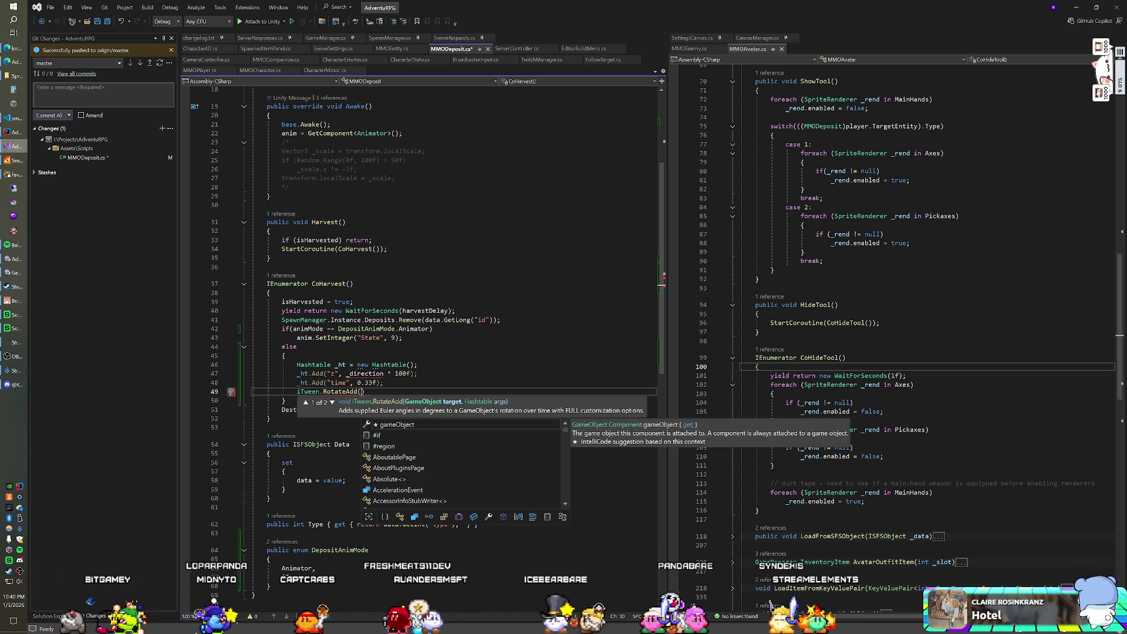
type("tr")
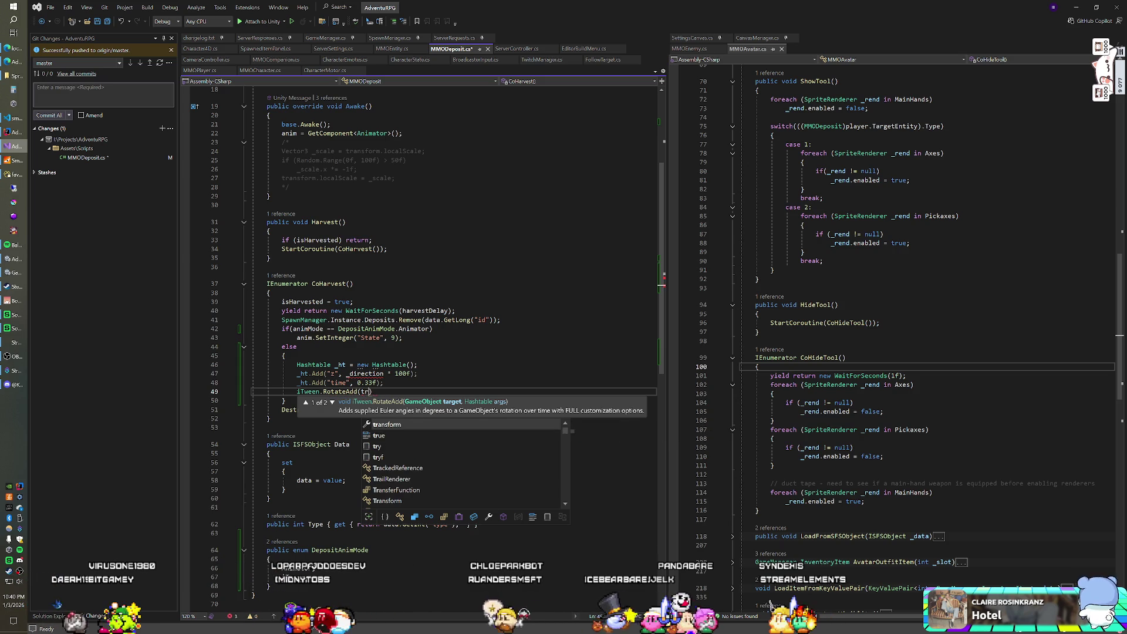
key("BackSpace")
key("BackSpace")
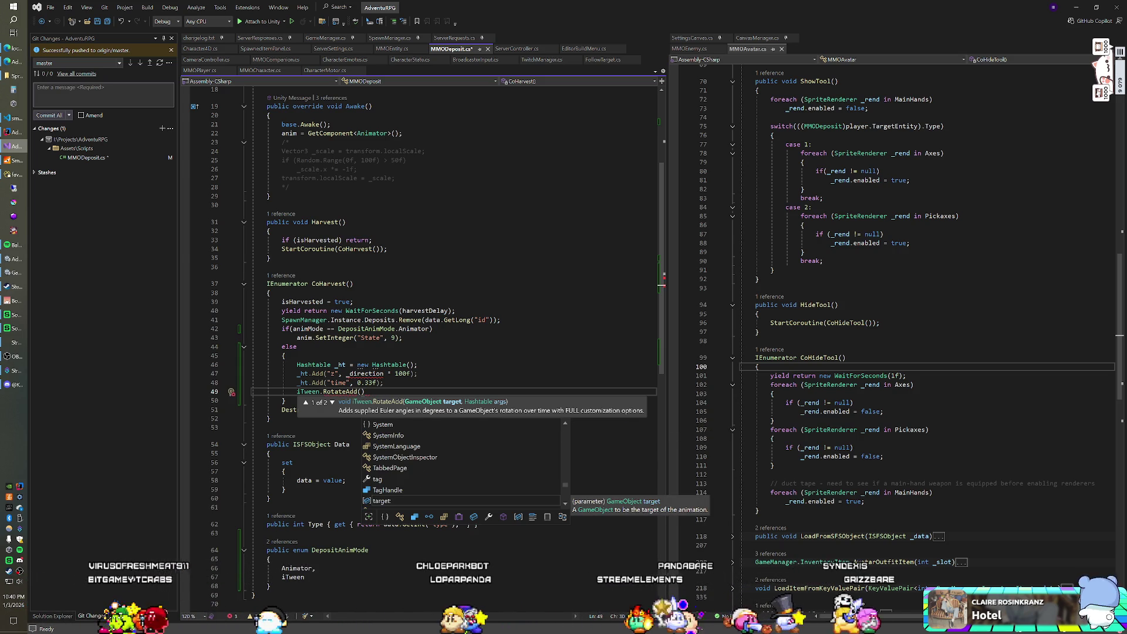
scroll(420, 352, "up", 6)
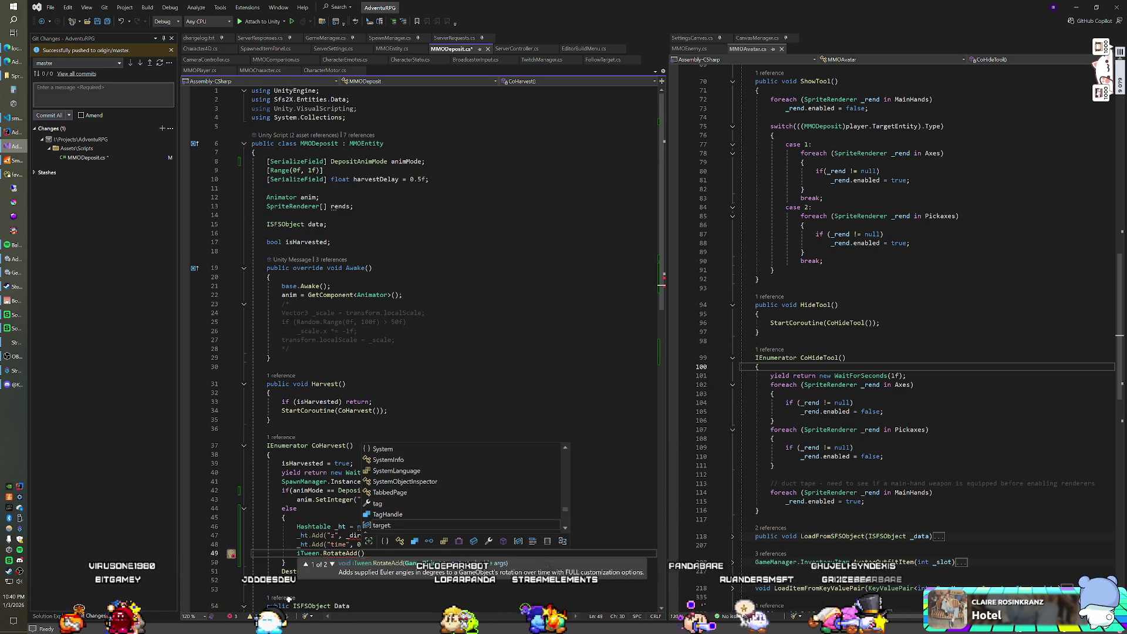
Replace the Unity.VisualScripting using directive with 'using Sirenix.OdinInspector;'.
key("Escape")
left_click(429, 179)
left_click(424, 161)
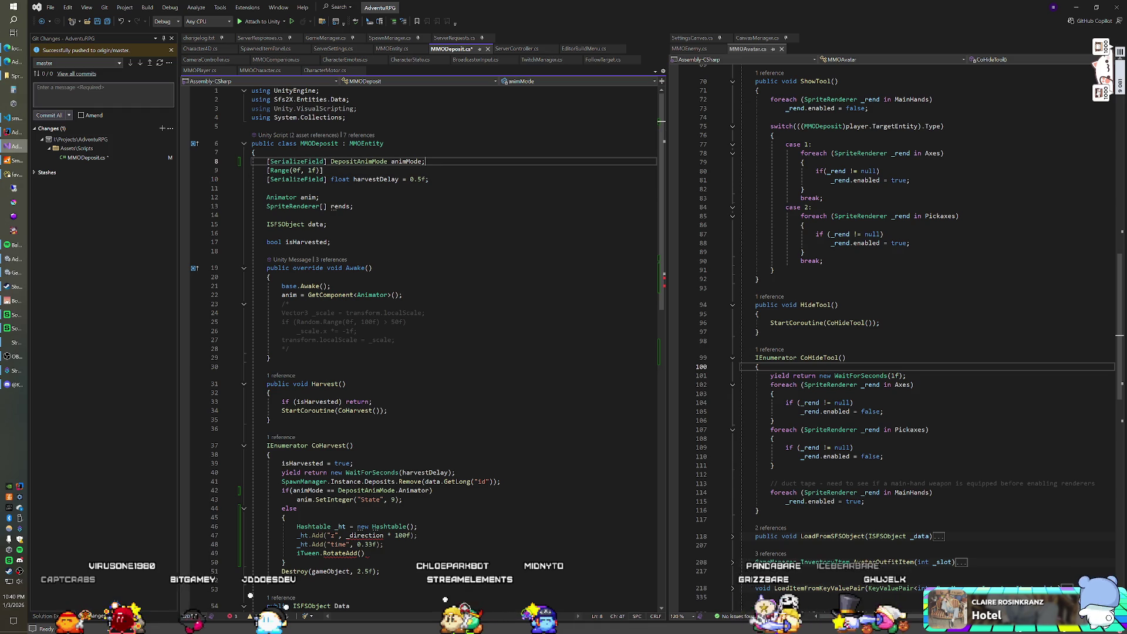
left_click(346, 117)
left_click_drag(357, 109, 248, 114)
type("using O")
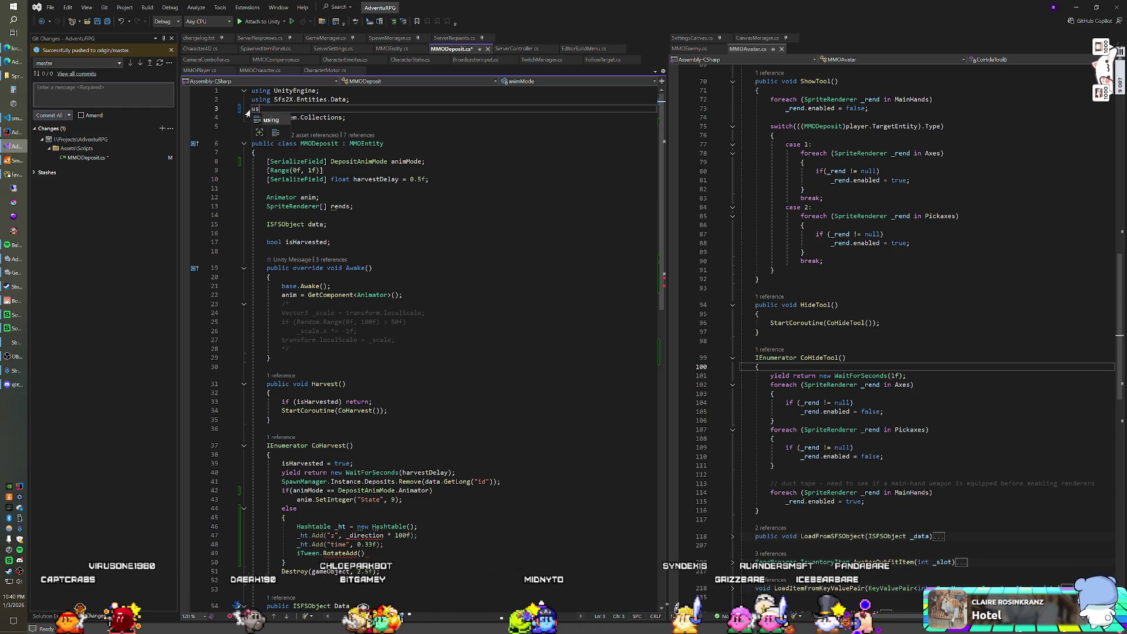
key("BackSpace")
type("Sy")
key("BackSpace")
type("ir")
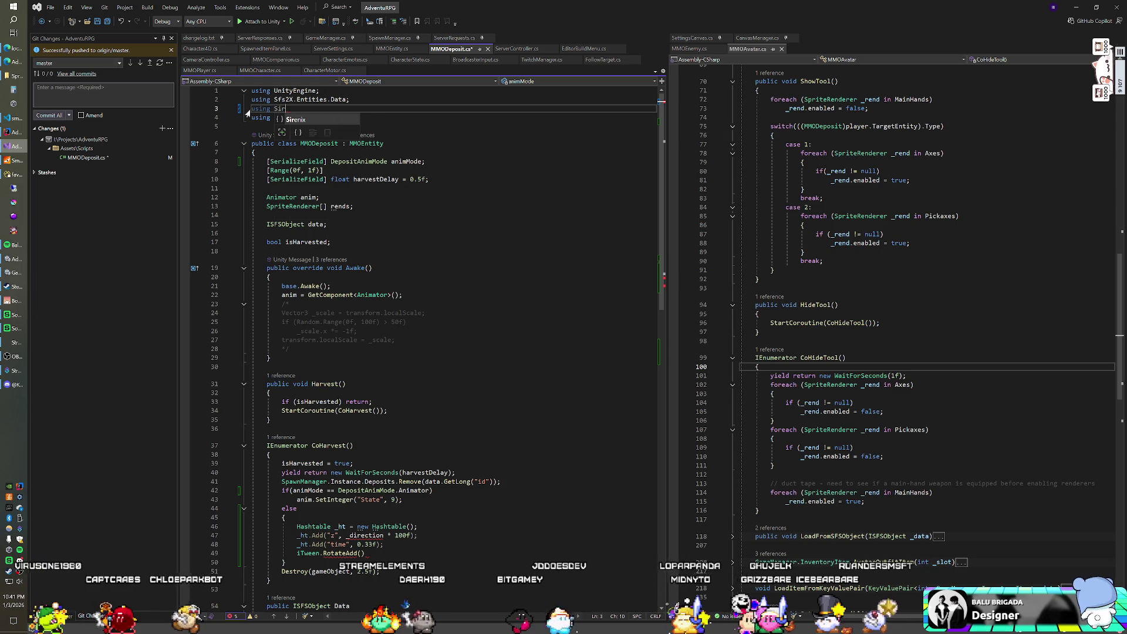
type("enix.OdinInspector;")
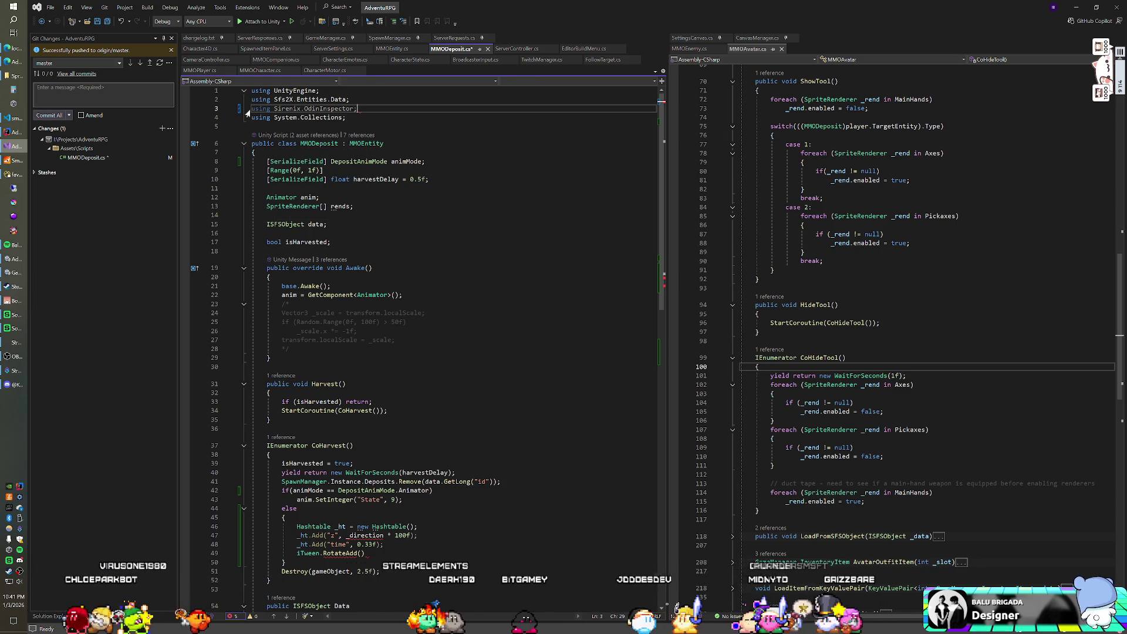
left_click(267, 170)
key("ctrl+Return")
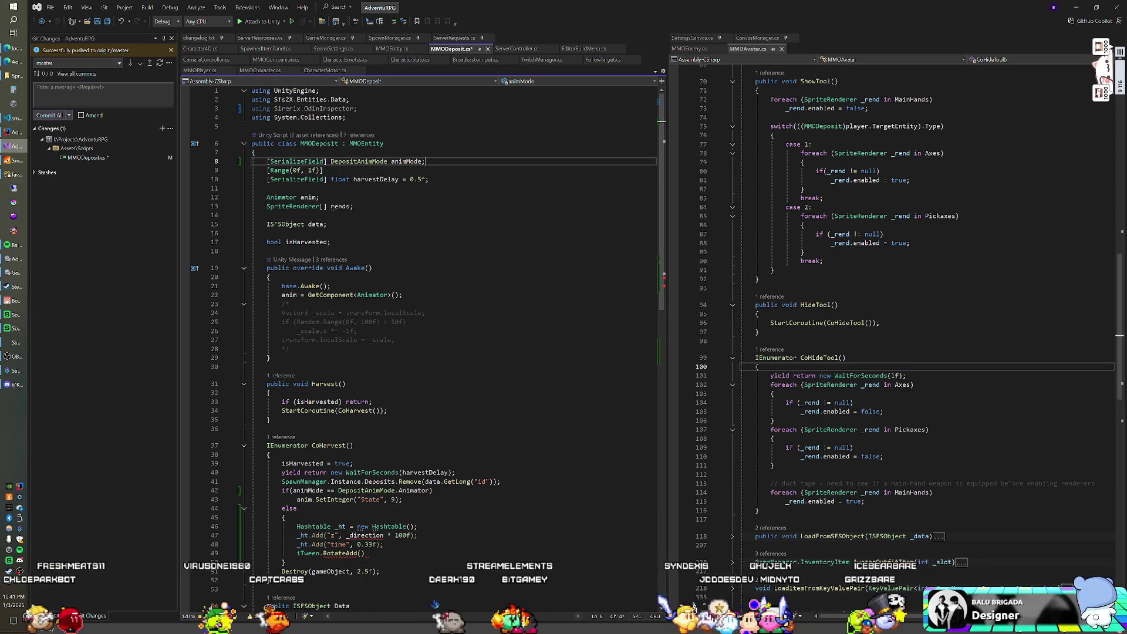
type("[ideIf(\"@animMode != DepositAnimMode.")
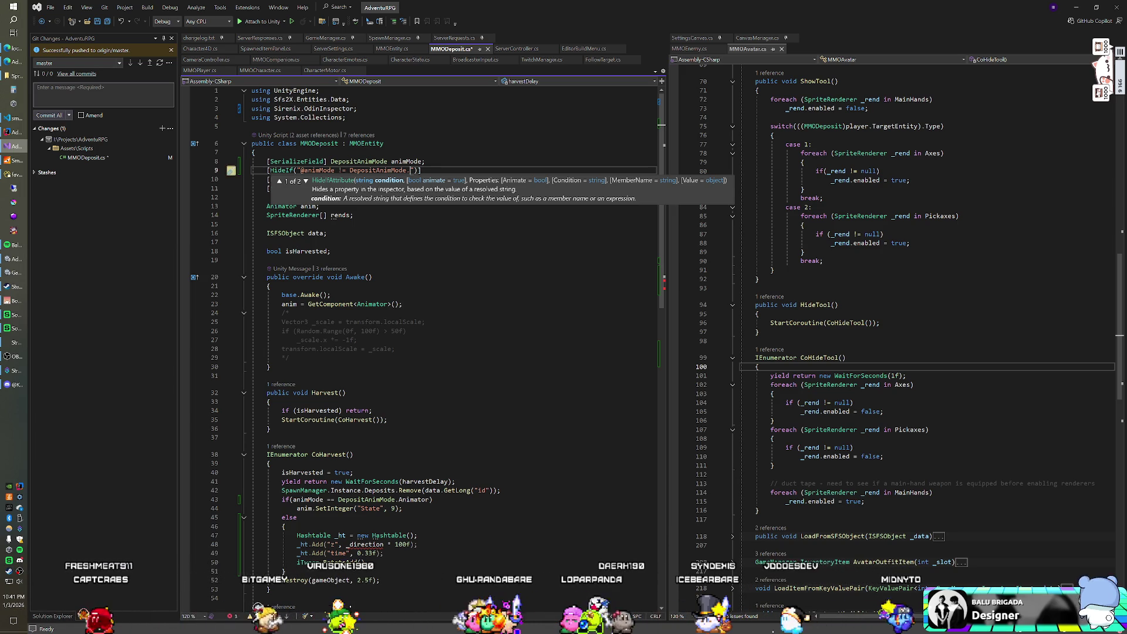
type("iTwe")
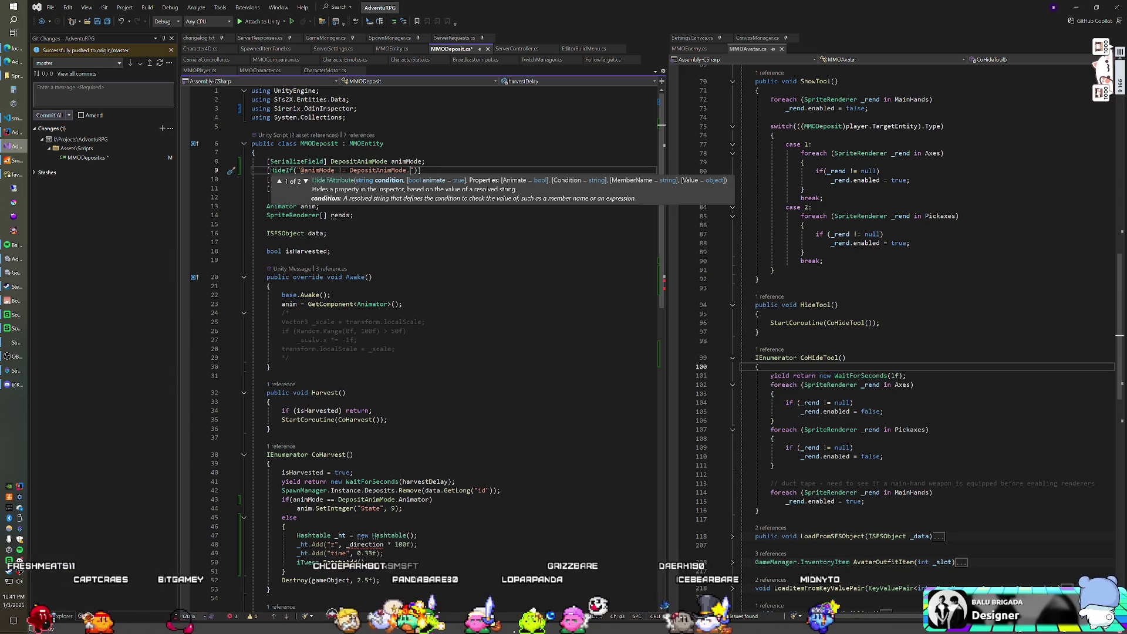
type("en")
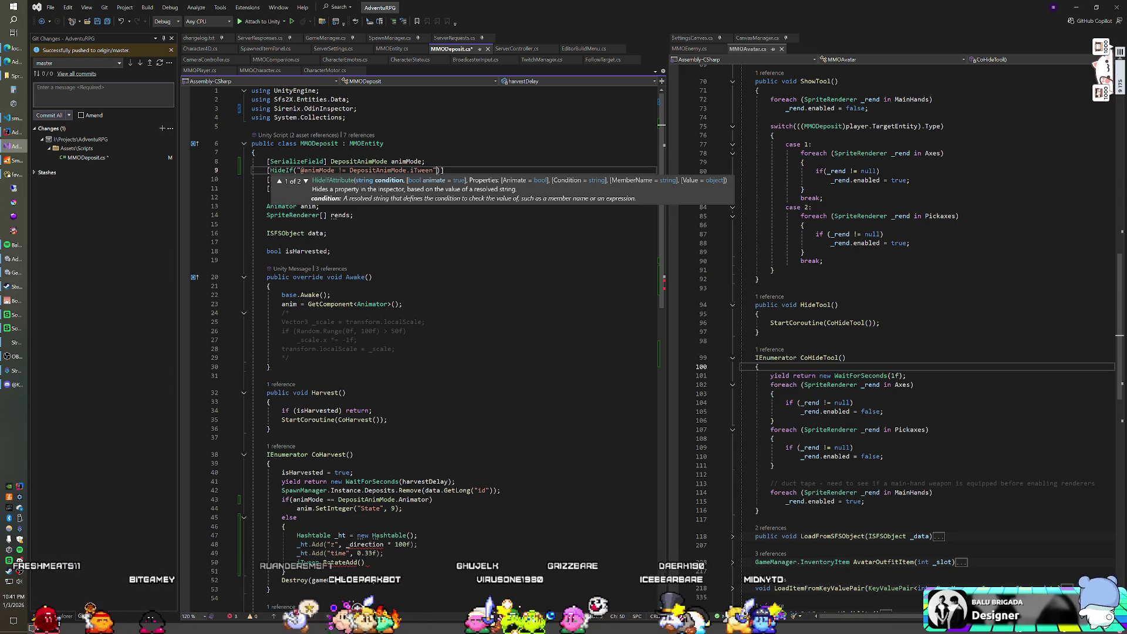
key("End")
key("Return")
type("SerializeField]")
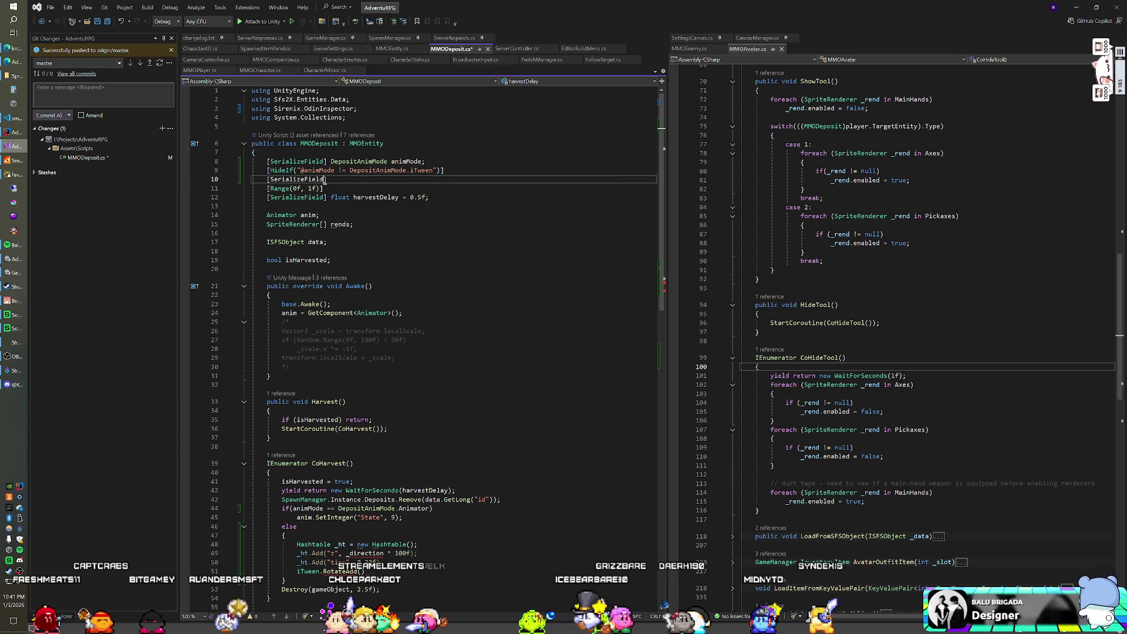
type(" iTweenTarget")
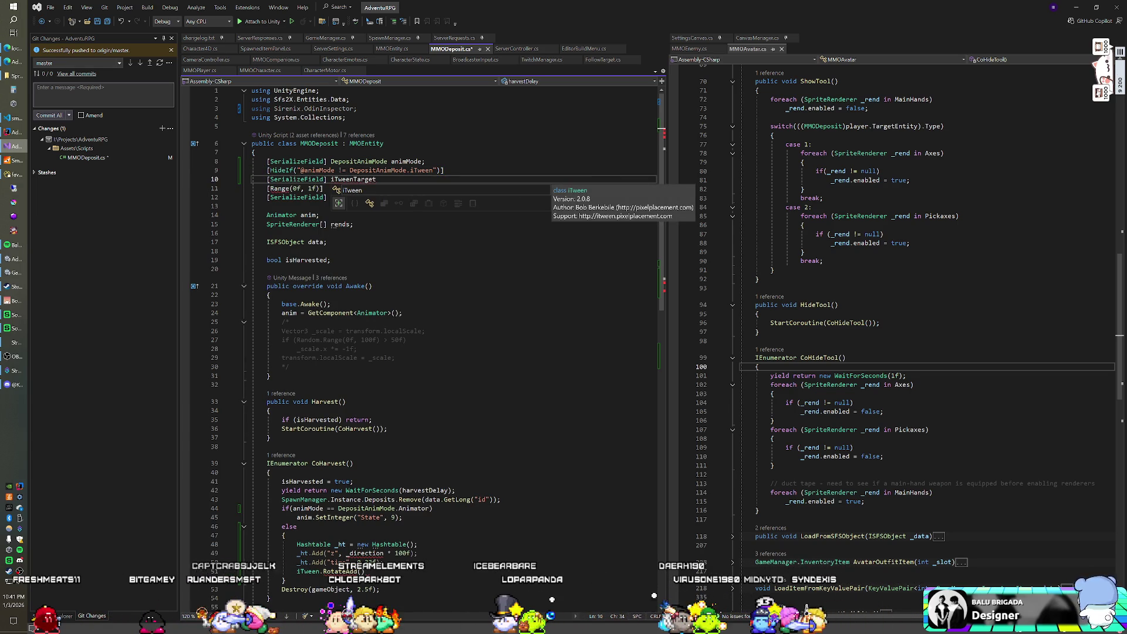
type("'")
left_click(330, 179)
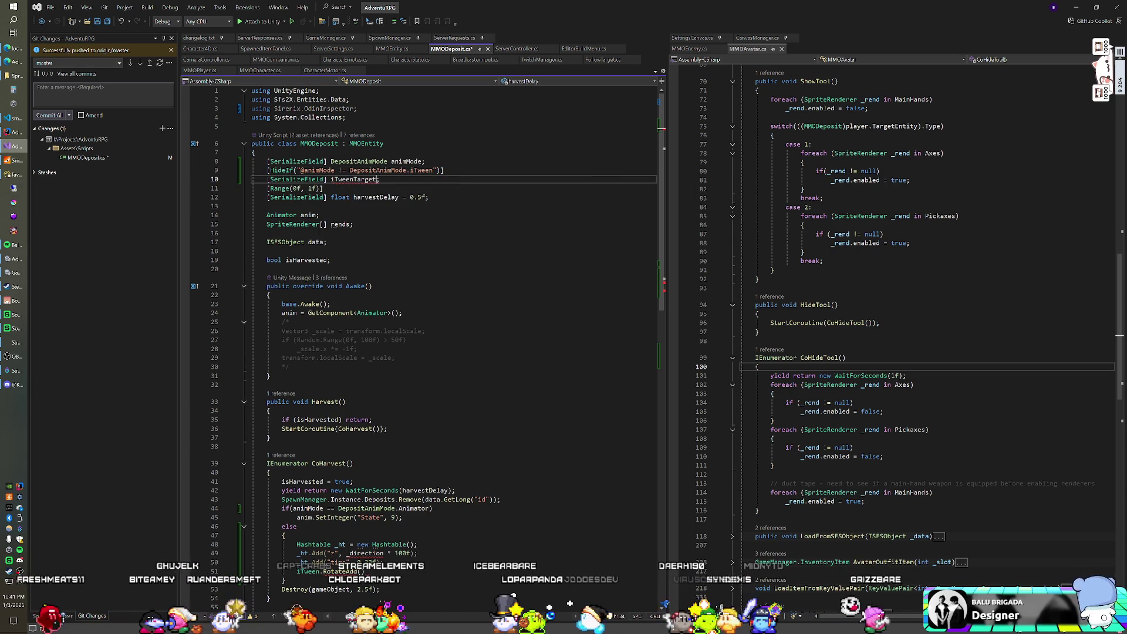
type("GameObject")
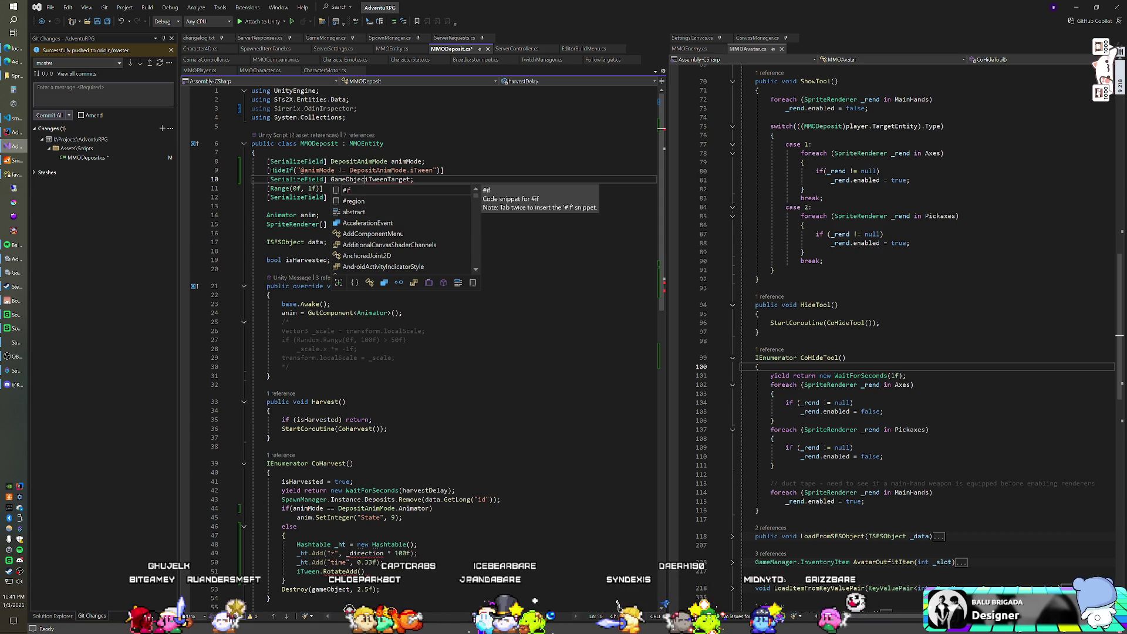
key("space")
scroll(411, 353, "down", 6)
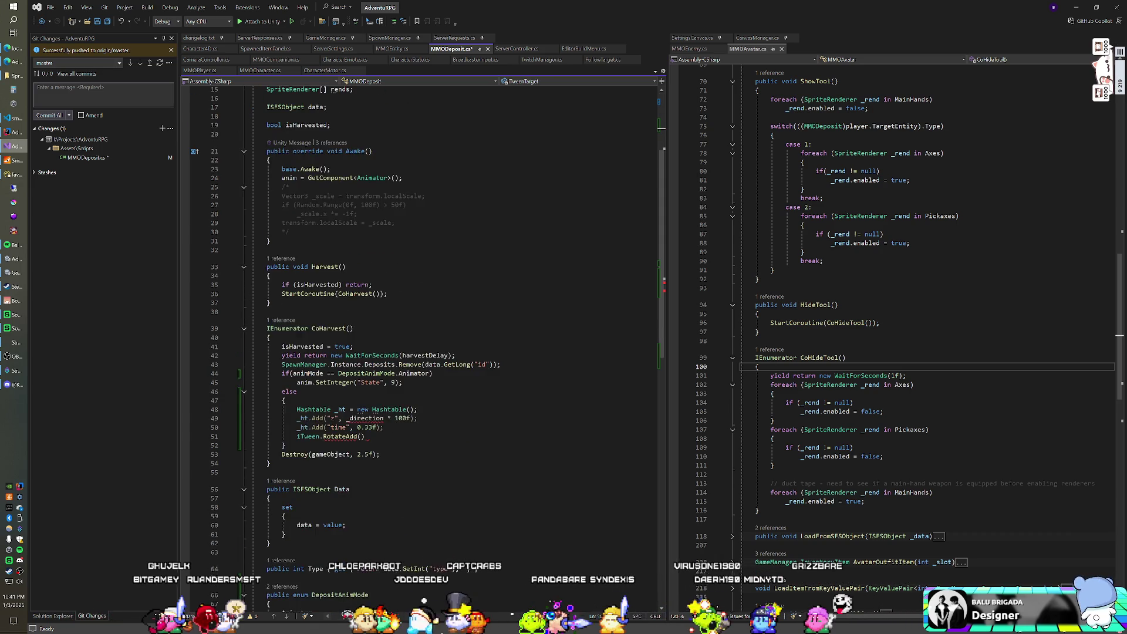
Pass iTweenTarget and _ht to iTween.RotateAdd and add a blank line inside the else block.
left_click(364, 410)
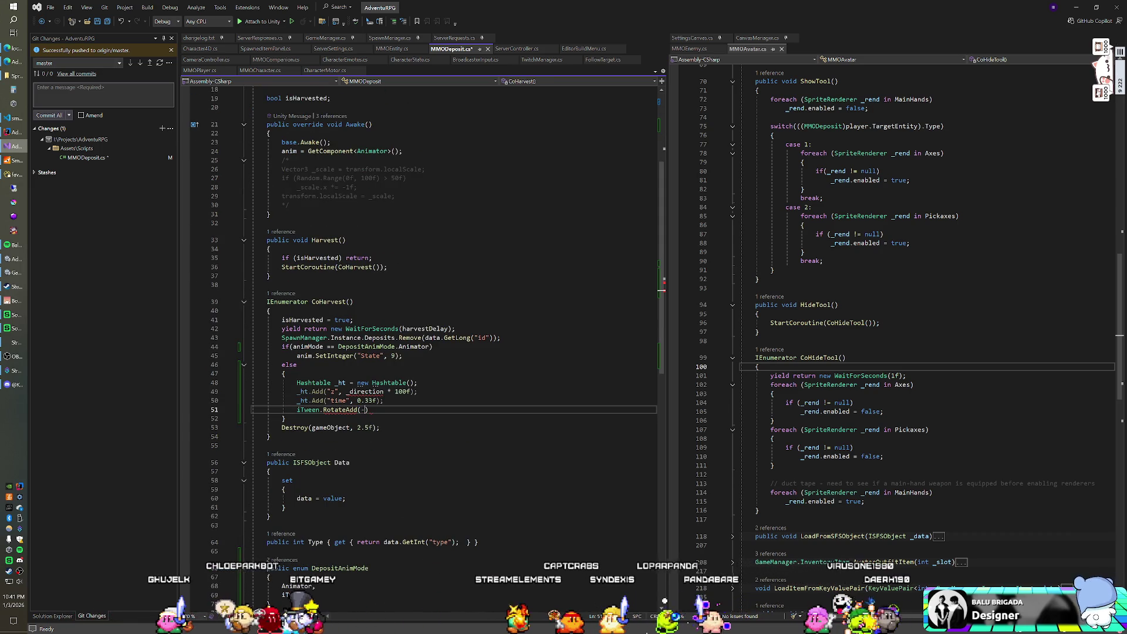
type("iTweenTarget")
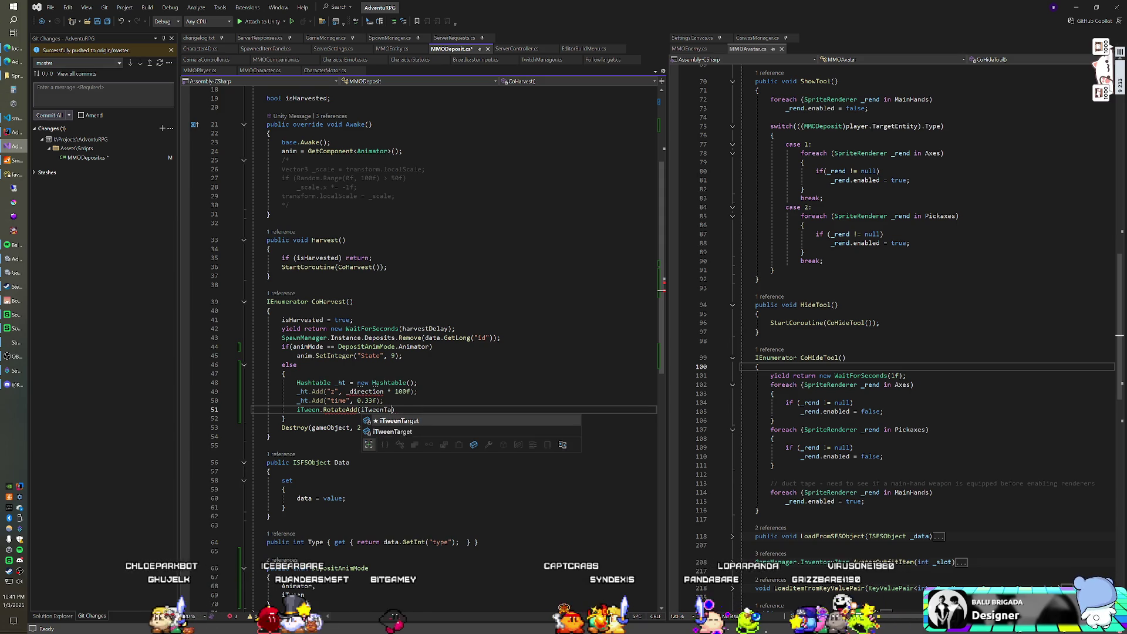
type(", _ht);")
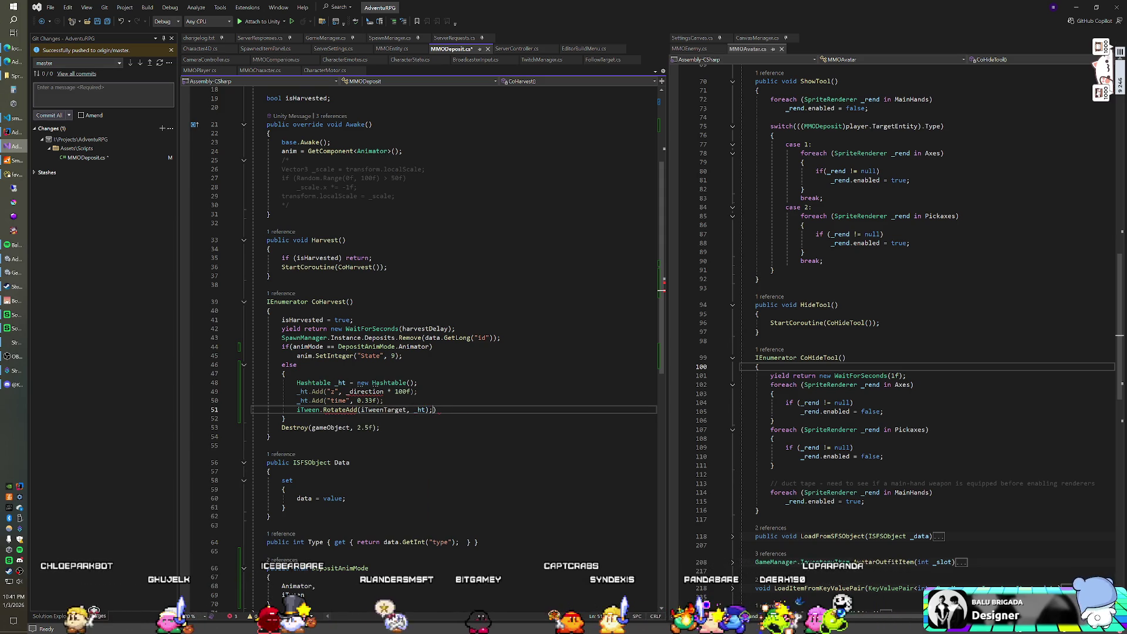
key("Delete")
left_click(286, 374)
key("Return")
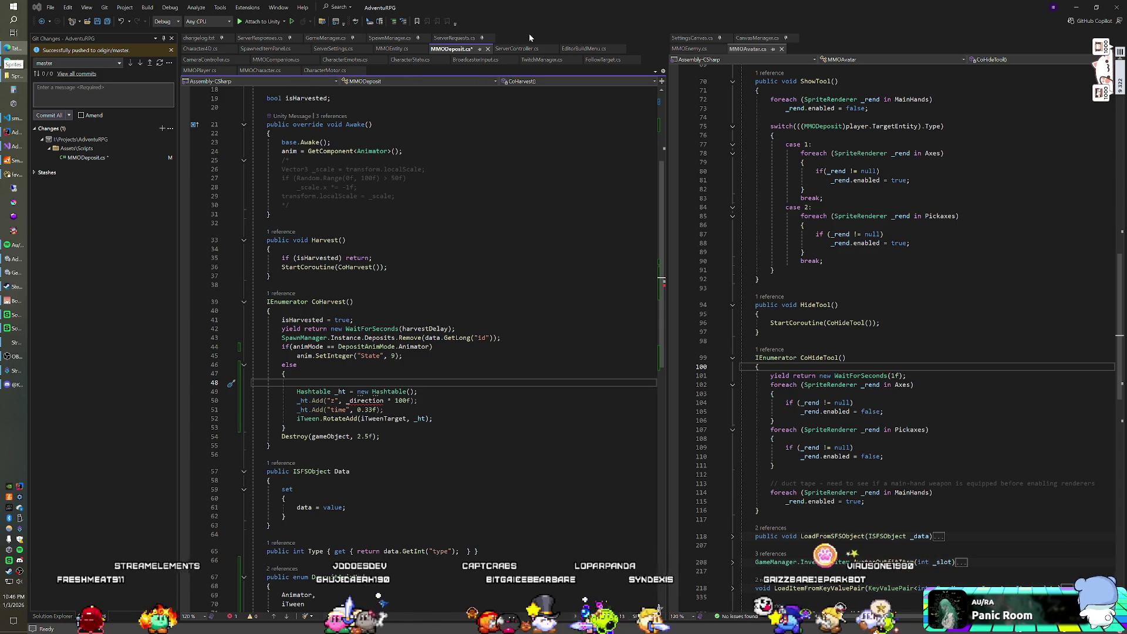
left_click(532, 24)
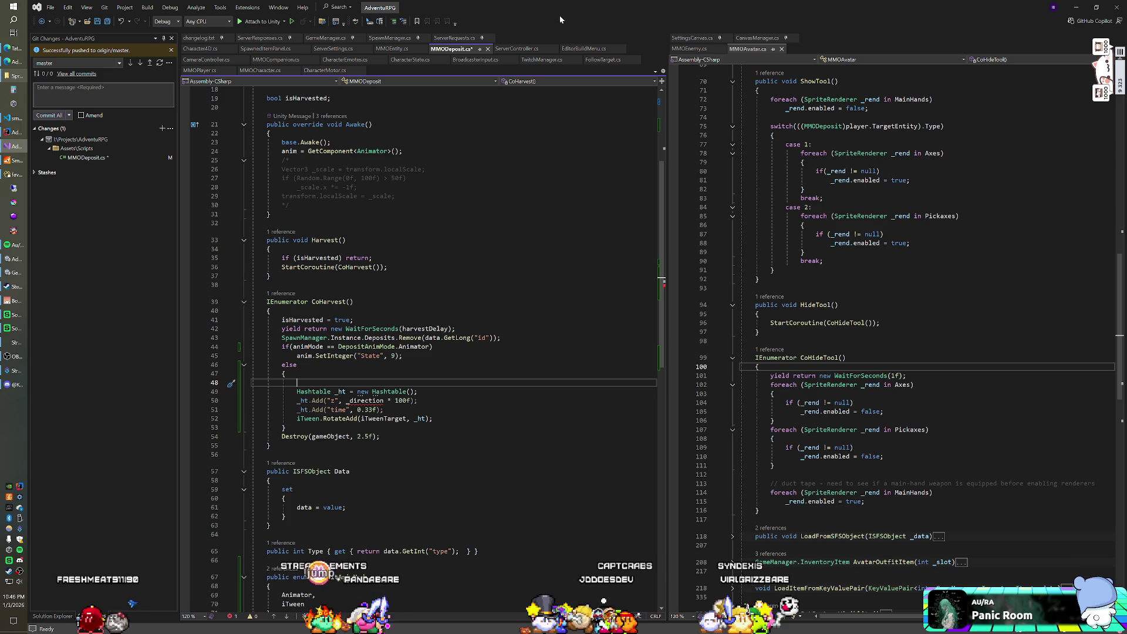
key("alt+Tab")
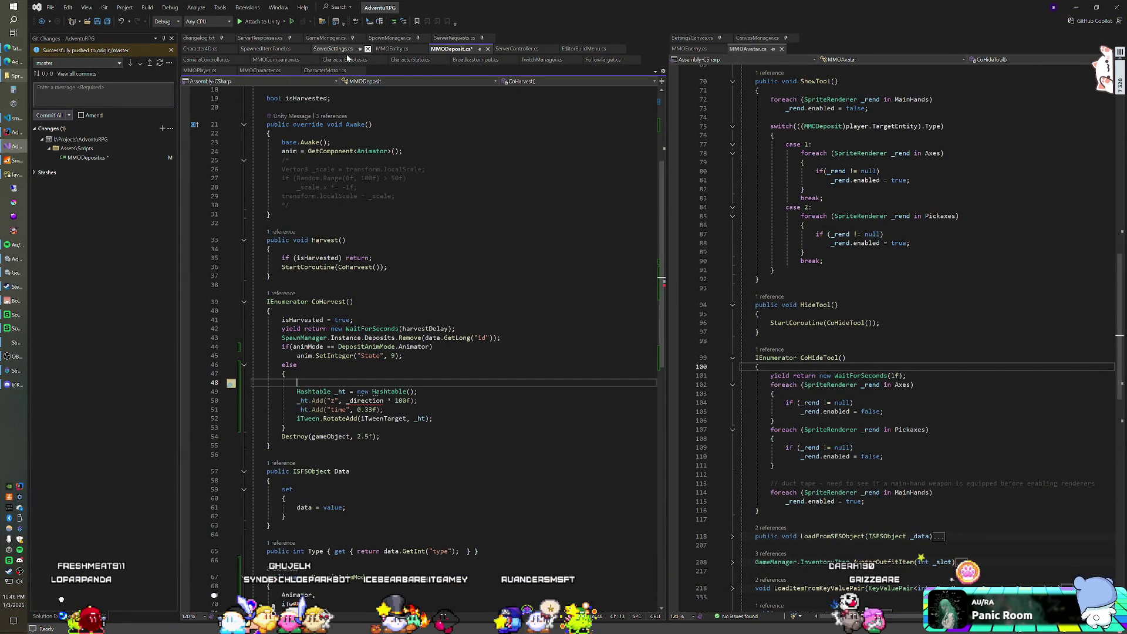
Find all references to TargetEntity and jump to CharacterMotor's direction calculation.
left_click(266, 39)
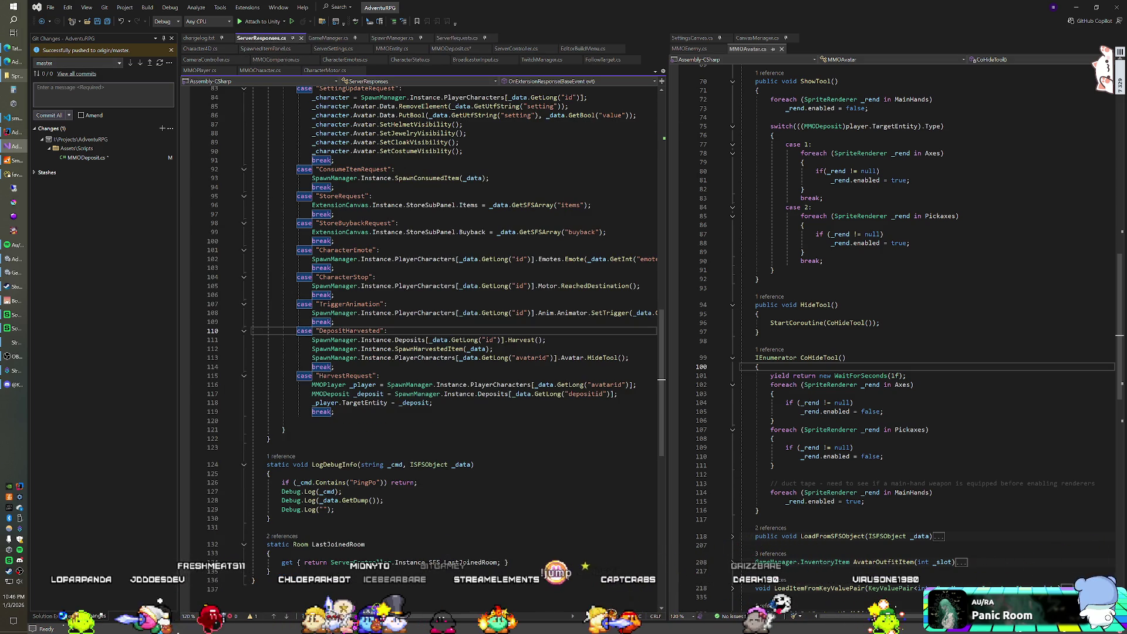
right_click(355, 403)
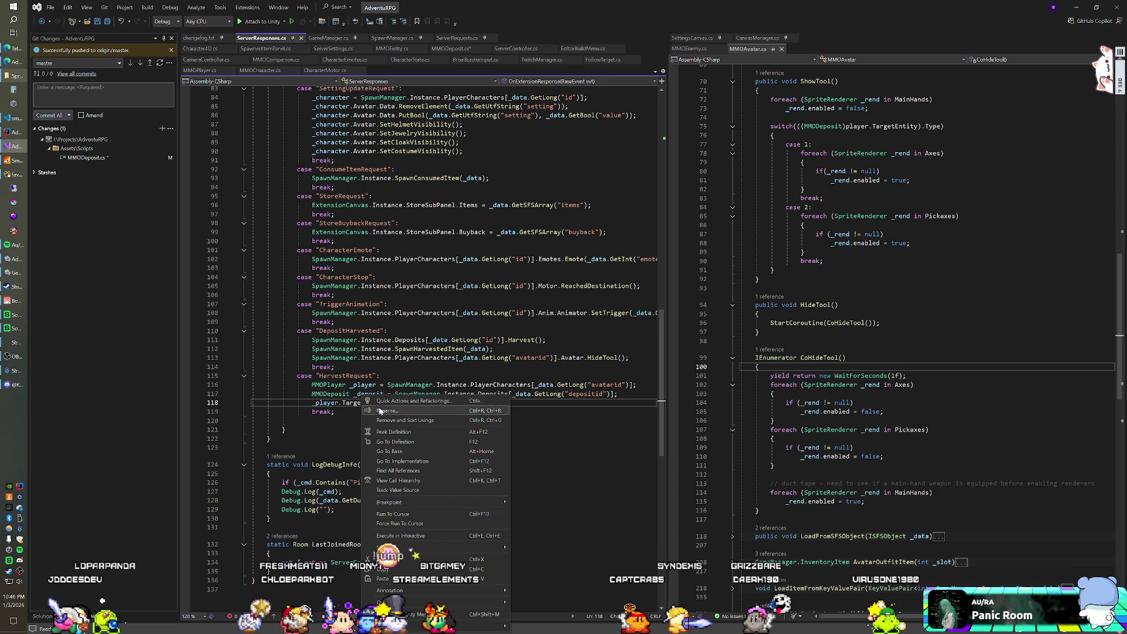
left_click(398, 470)
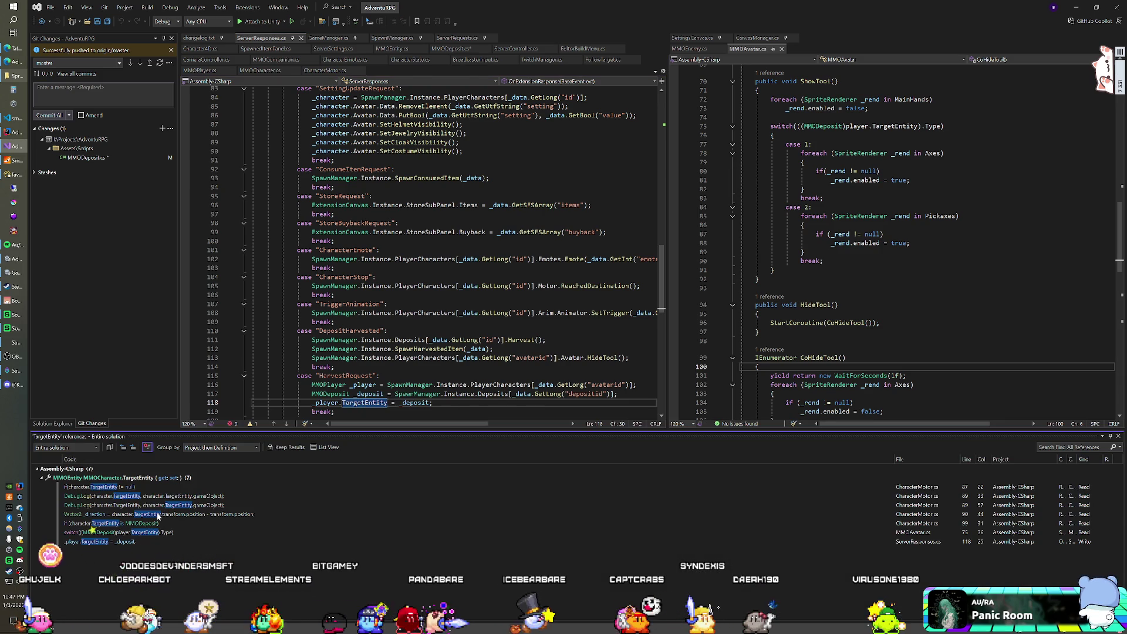
left_click(157, 514)
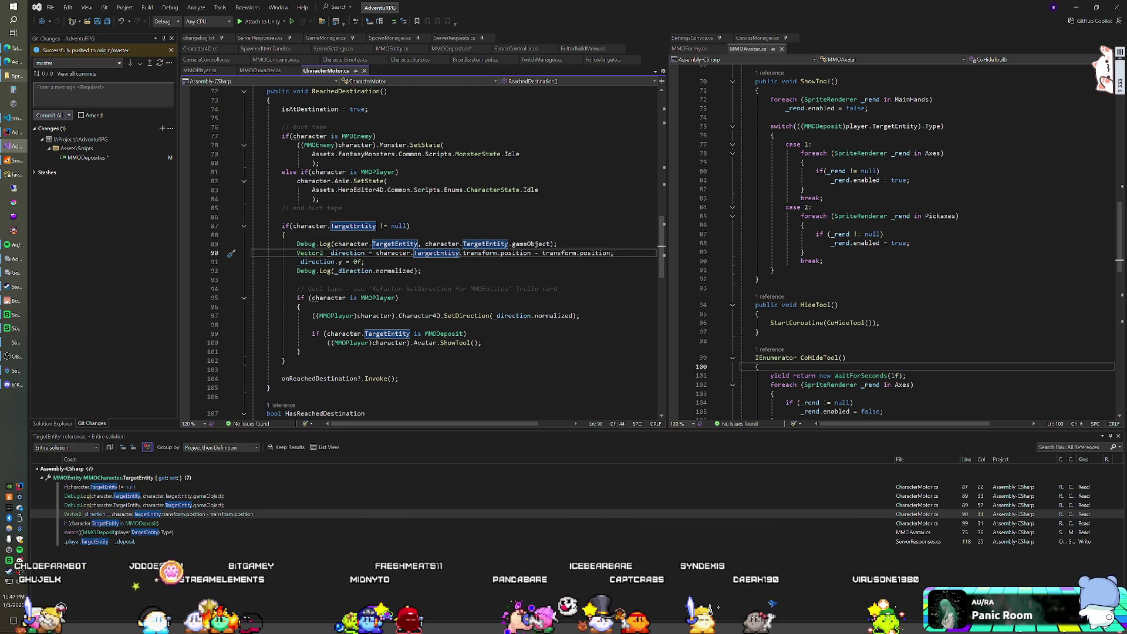
Select and copy the Vector2 _direction line on line 90 of CharacterMotor.cs.
scroll(432, 252, "down", 14)
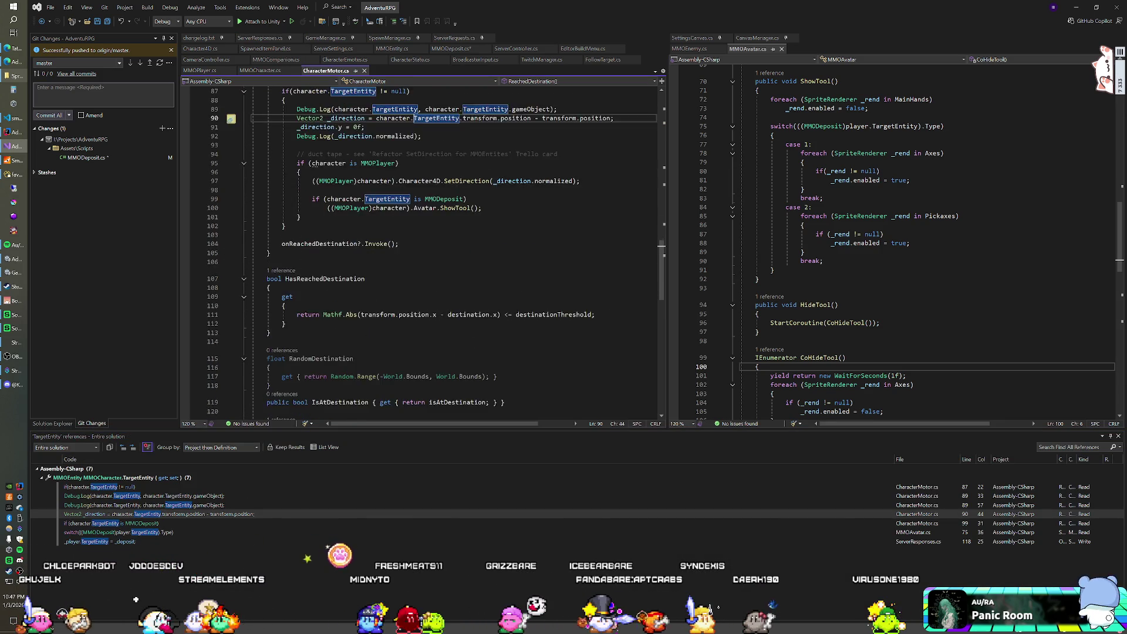
scroll(432, 252, "down", 3)
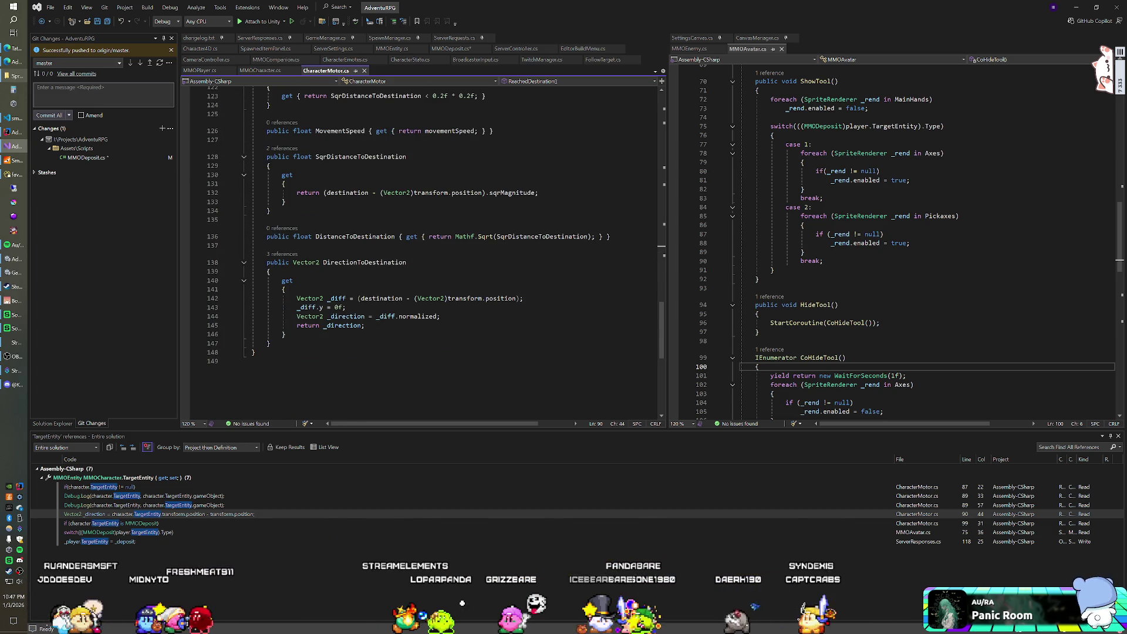
scroll(432, 253, "up", 3)
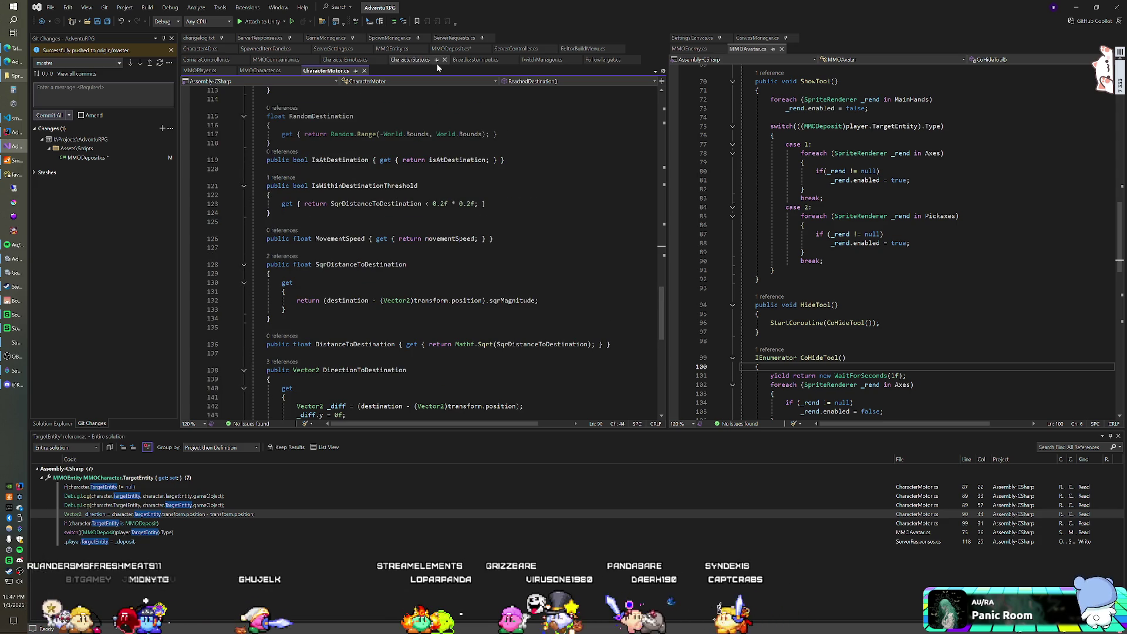
scroll(432, 252, "up", 12)
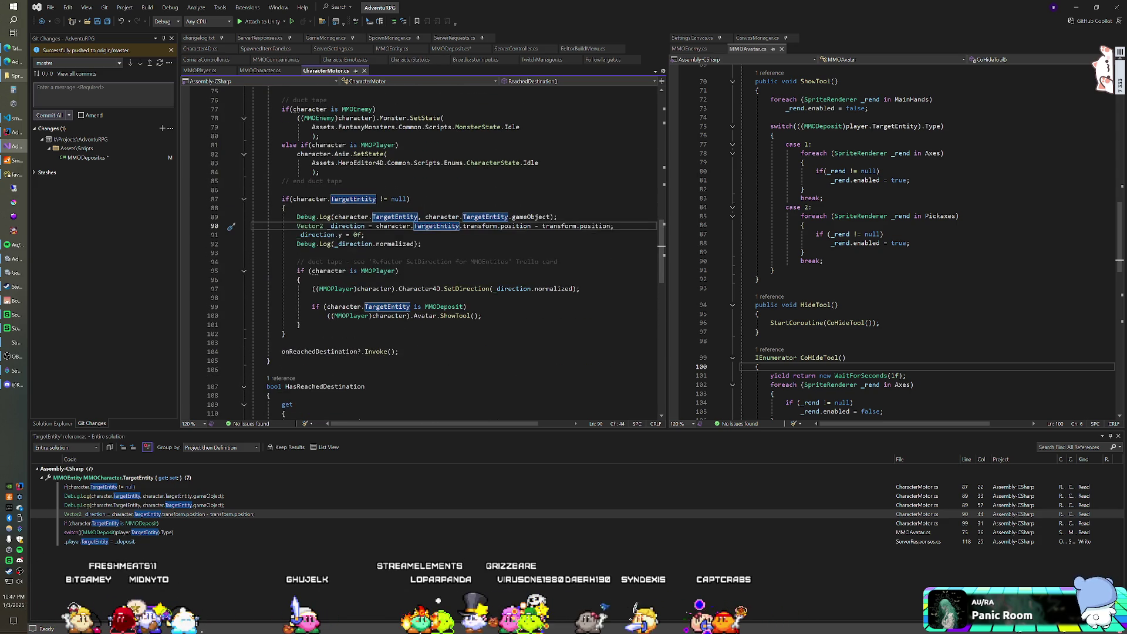
key("End")
key("shift+Up")
key("ctrl+c")
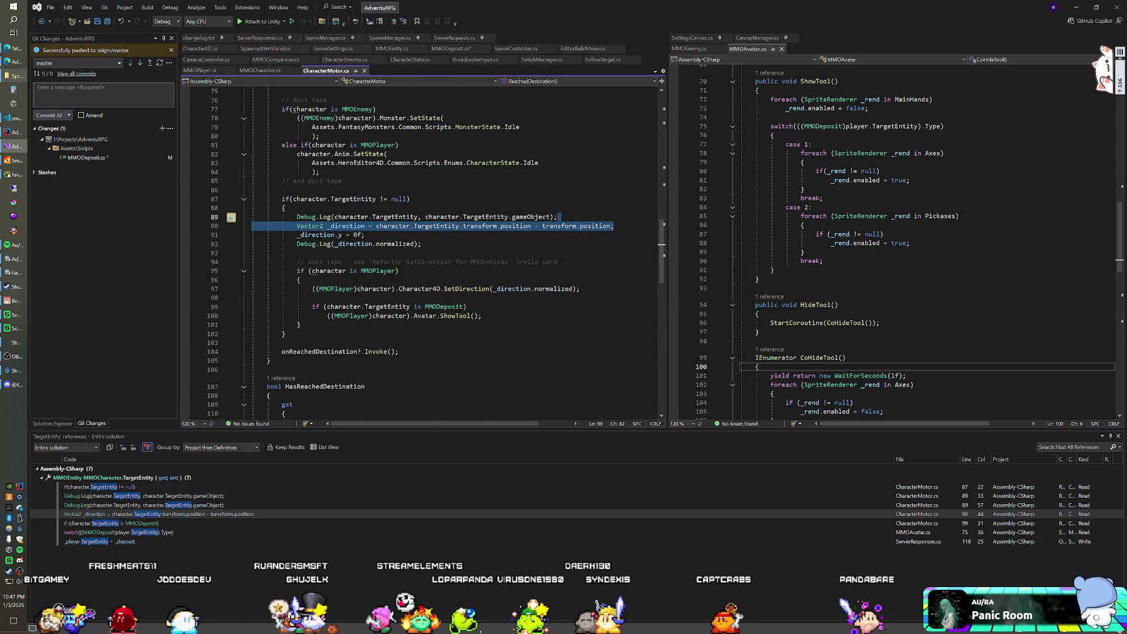
Switch to CharacterEmotes.cs and undo the stray unsaved edits.
left_click(346, 60)
scroll(421, 253, "down", 12)
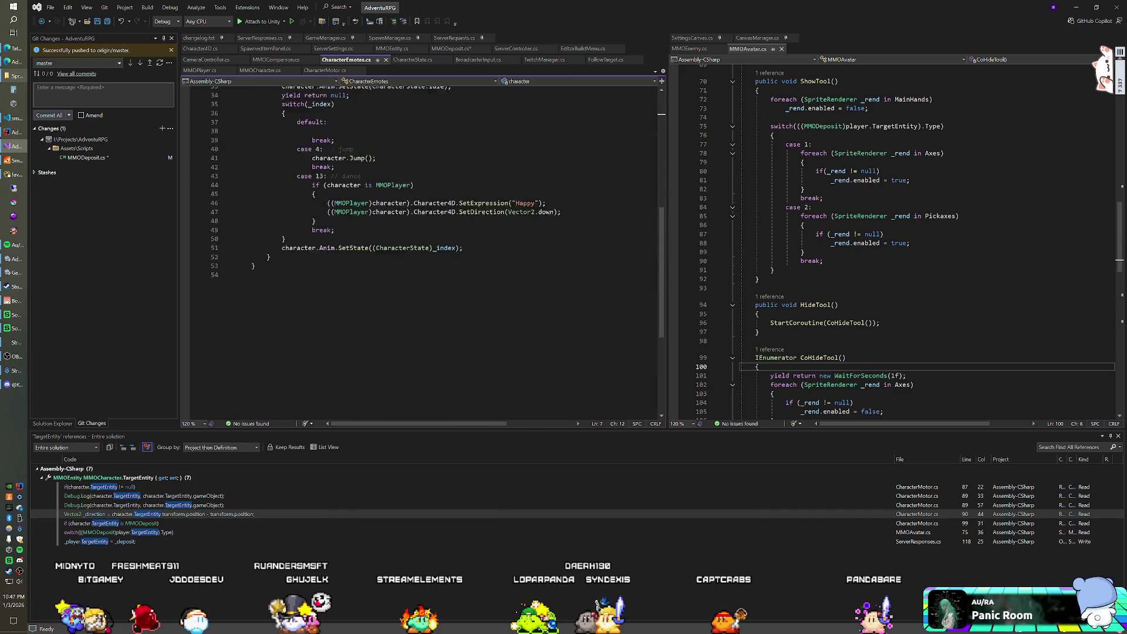
scroll(420, 253, "up", 3)
left_click(268, 311)
key("Return")
key("Return")
type("public")
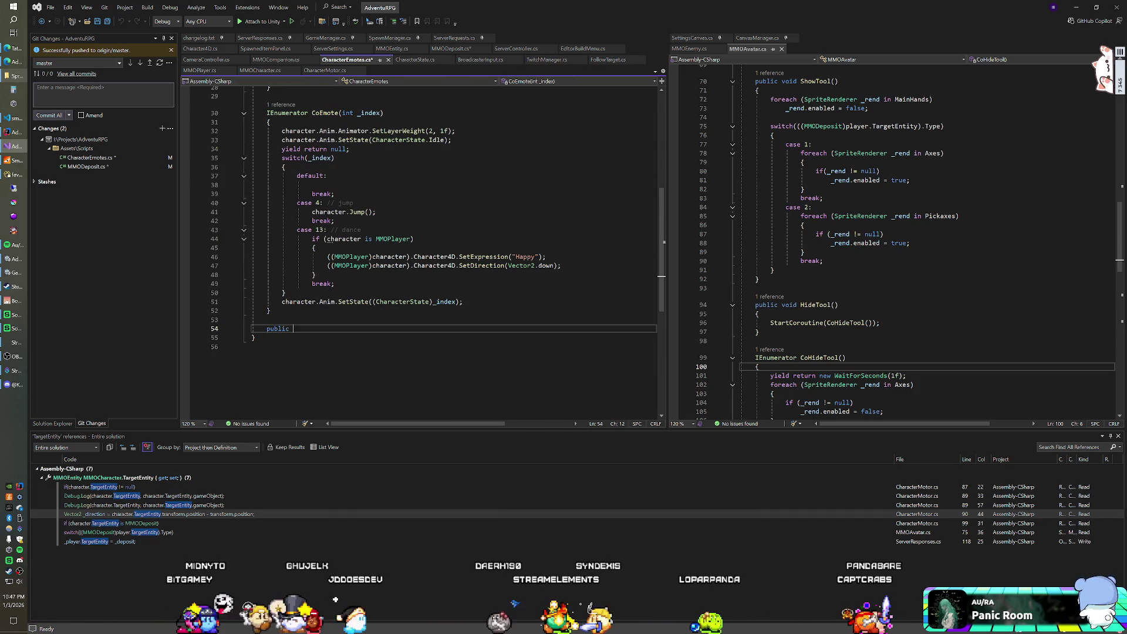
key("ctrl+z")
key("ctrl+z")
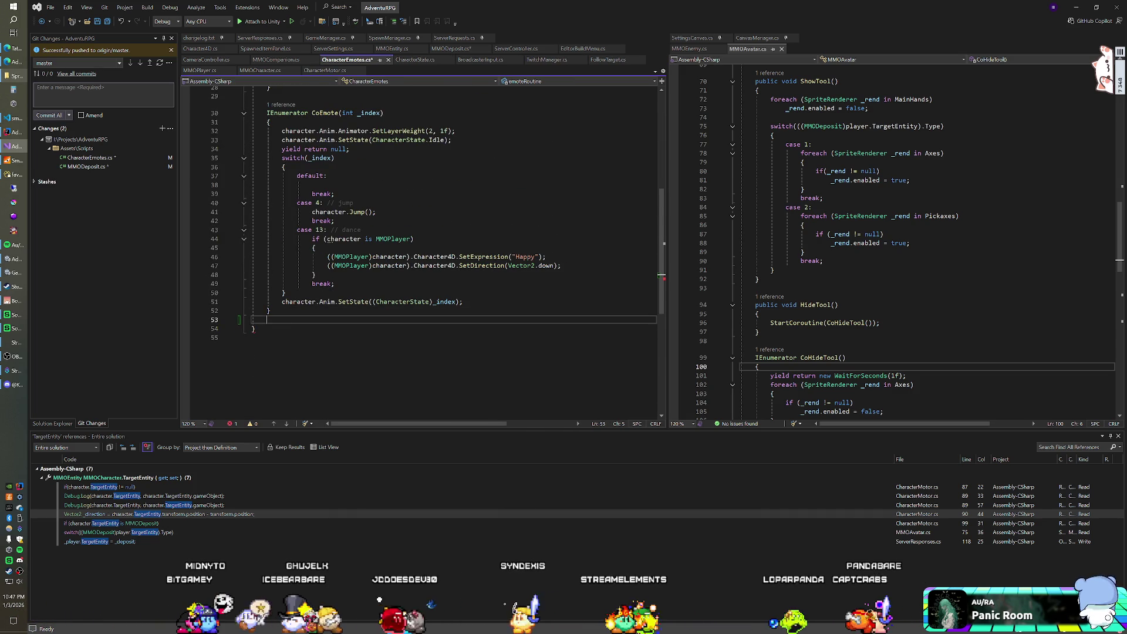
key("ctrl+z")
key("ctrl+z")
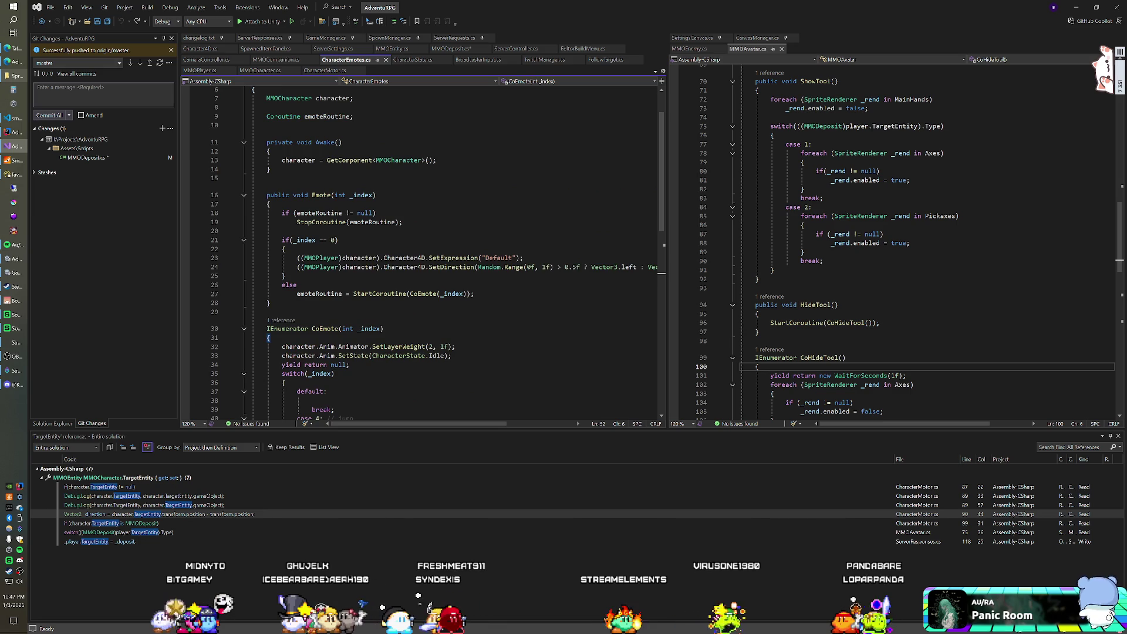
After Emote, add public Vector2 DirectionToEntity(MMOEntity _entity) with the pasted direction line as its body.
key("Return")
key("Return")
type("public v")
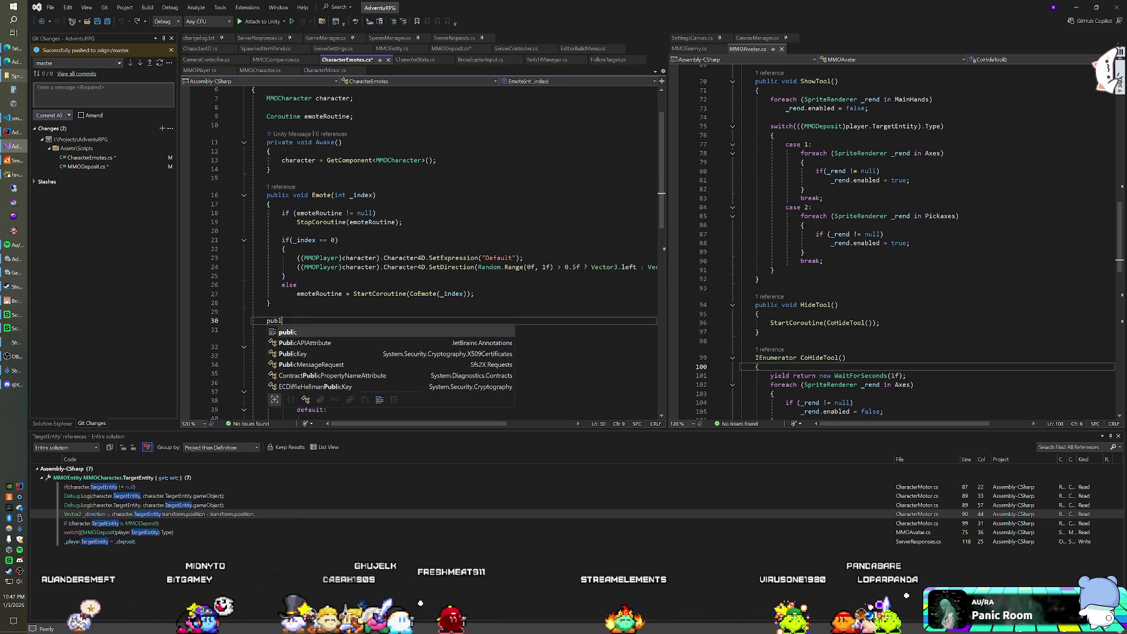
key("BackSpace")
type("V")
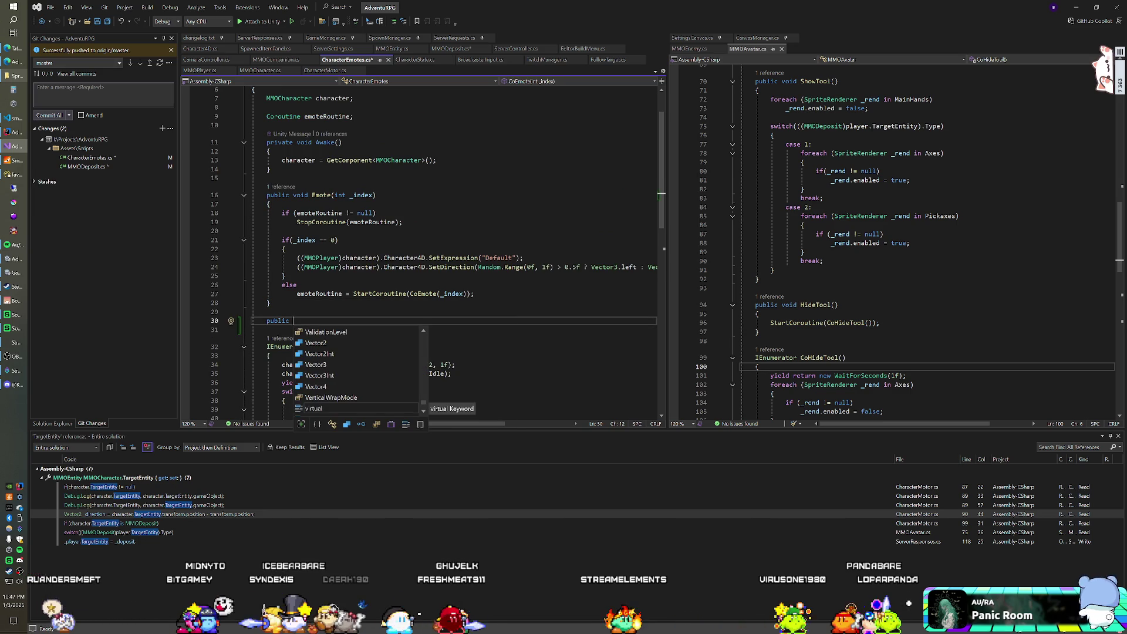
type("ector2 DirectionToEnti")
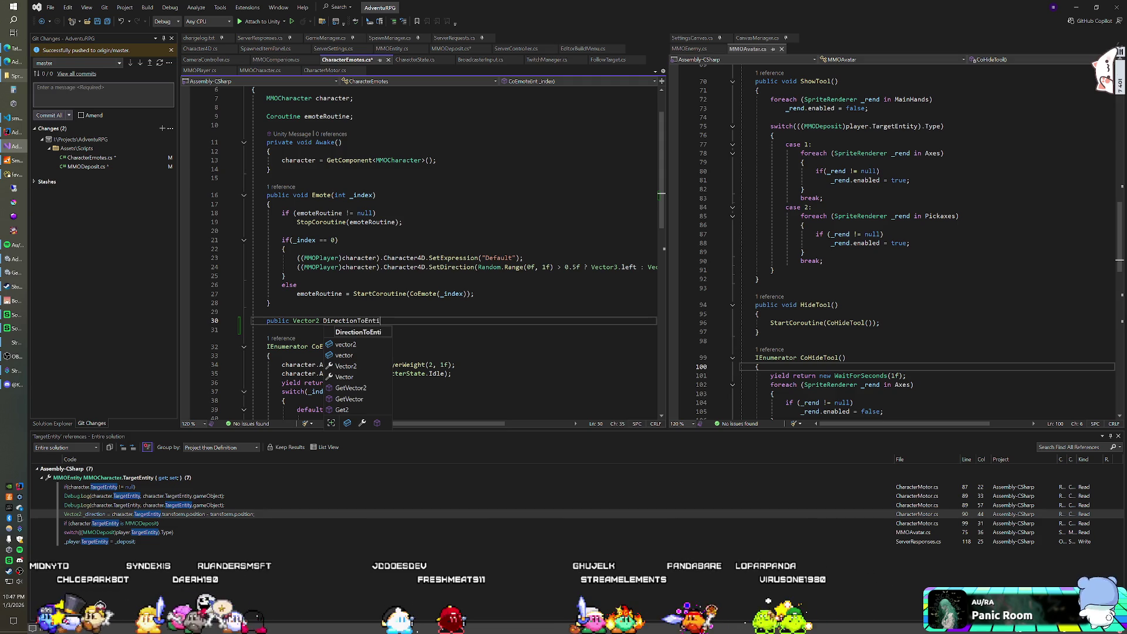
type("ty(")
type("MMOEnem")
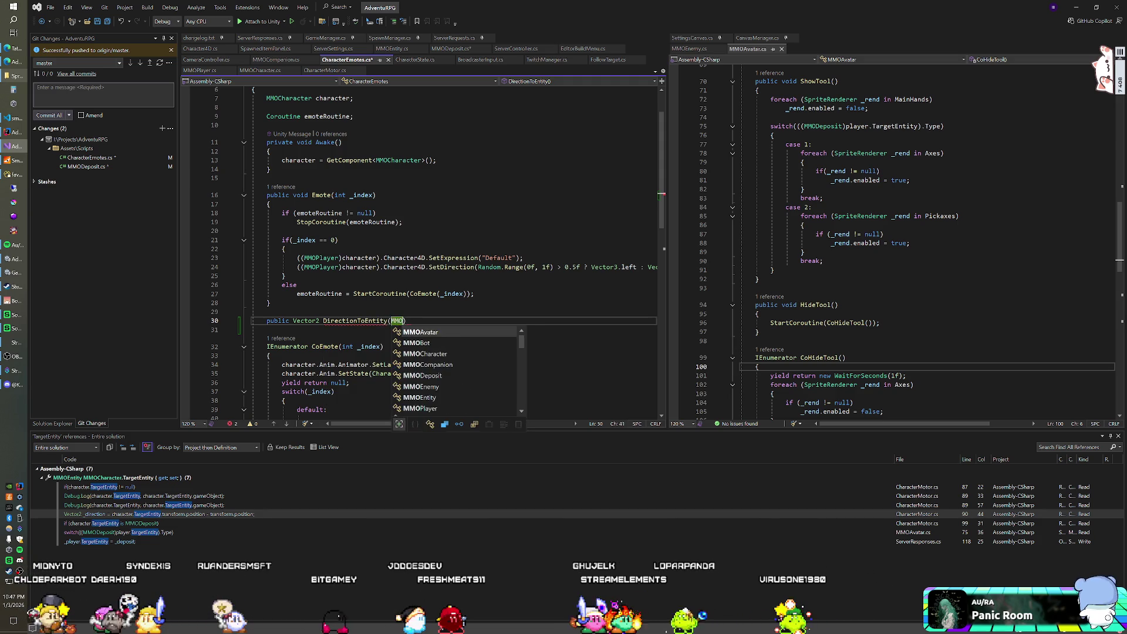
key("BackSpace")
key("BackSpace")
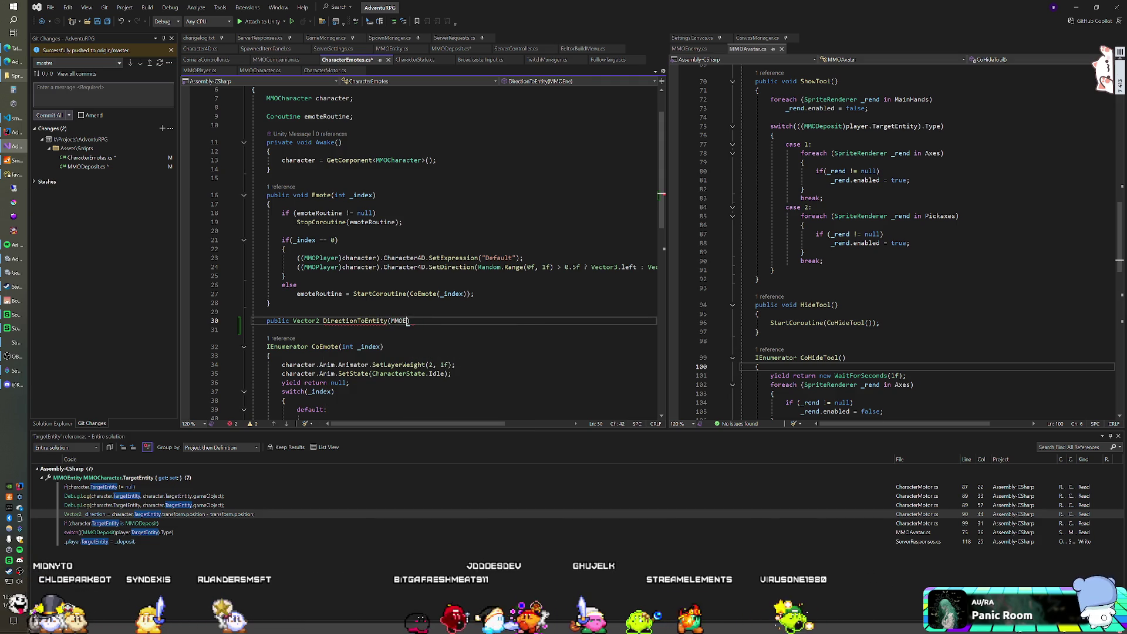
type("ntity ")
type("_entity")
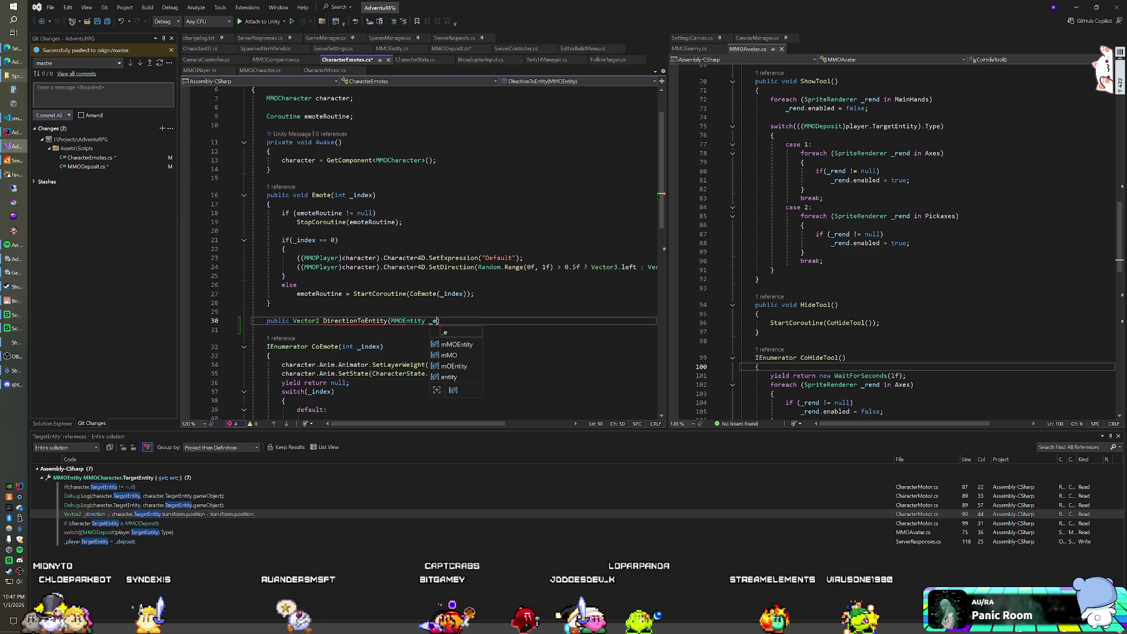
type(")")
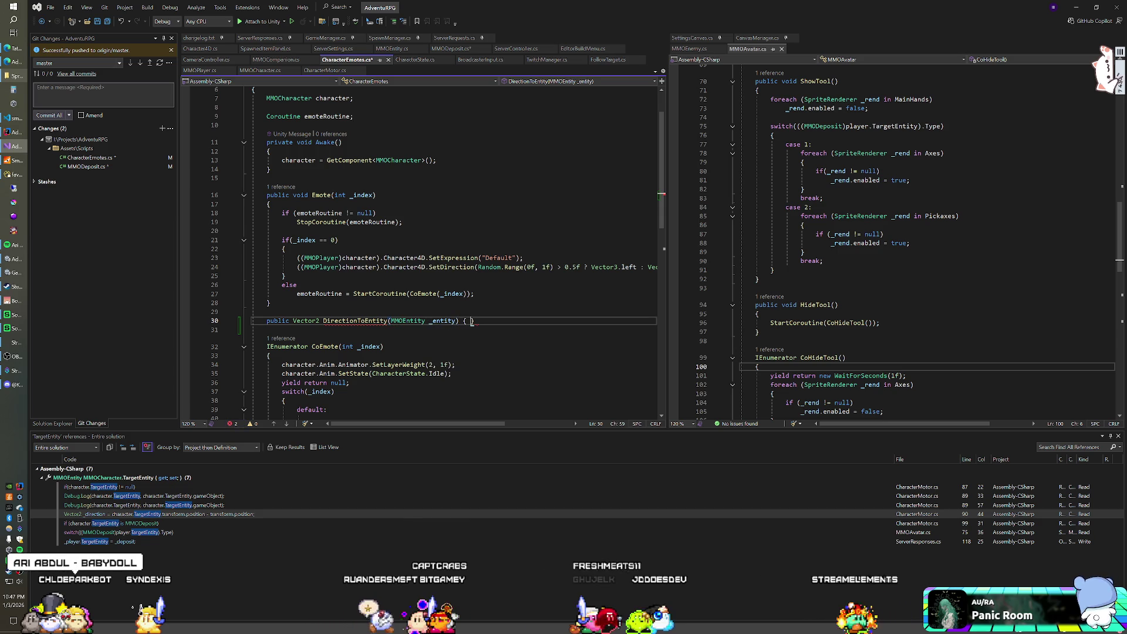
key("Return")
key("Return")
key("ctrl+v")
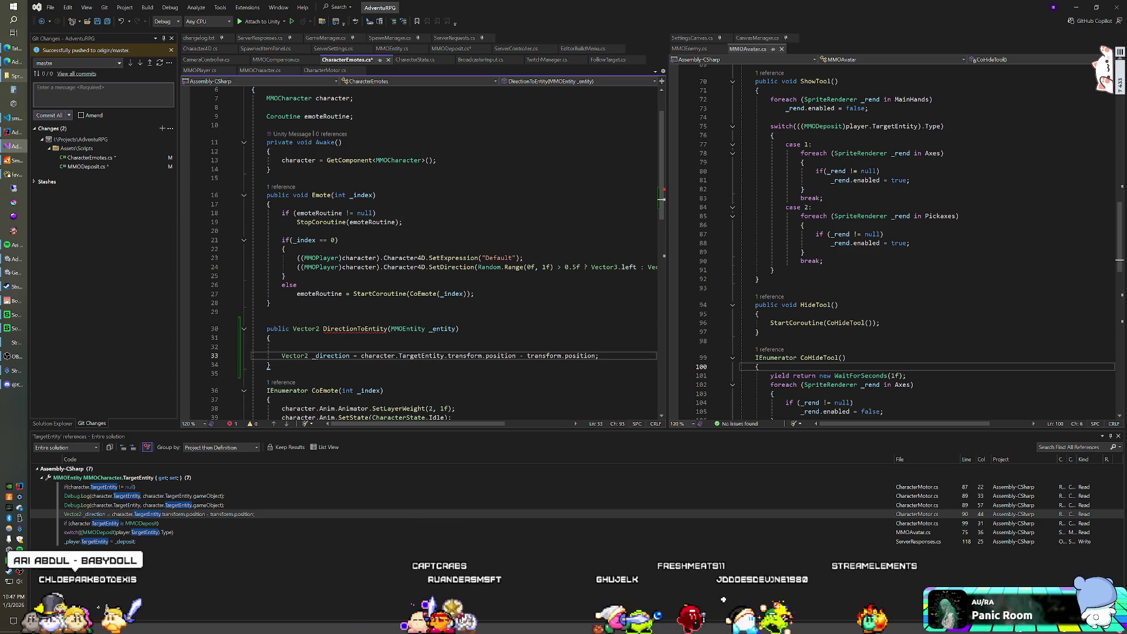